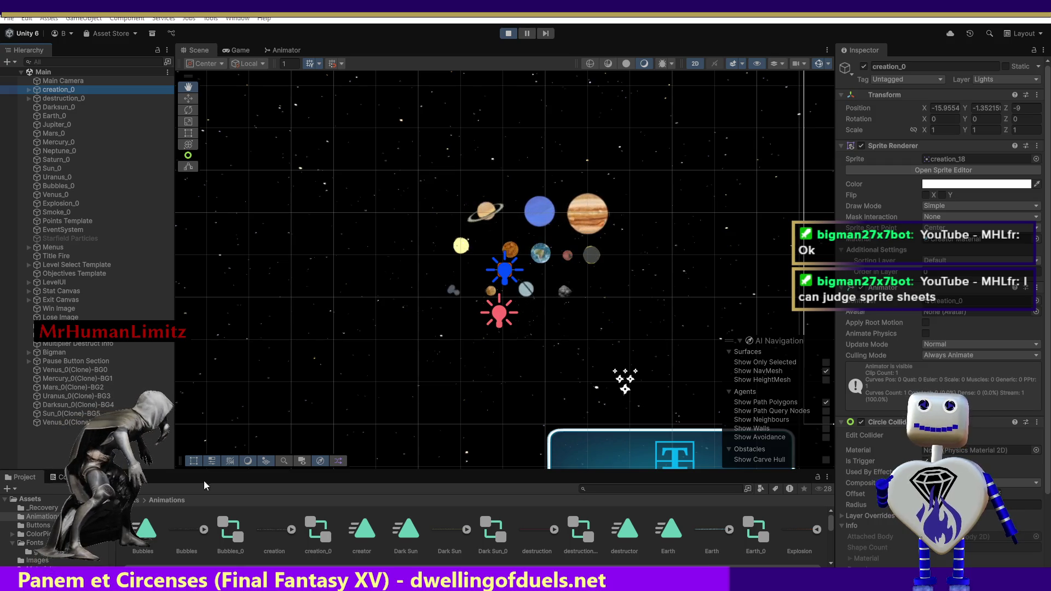
# Look through the Images and Animations folders in the Project window.
pyautogui.click(138, 501)
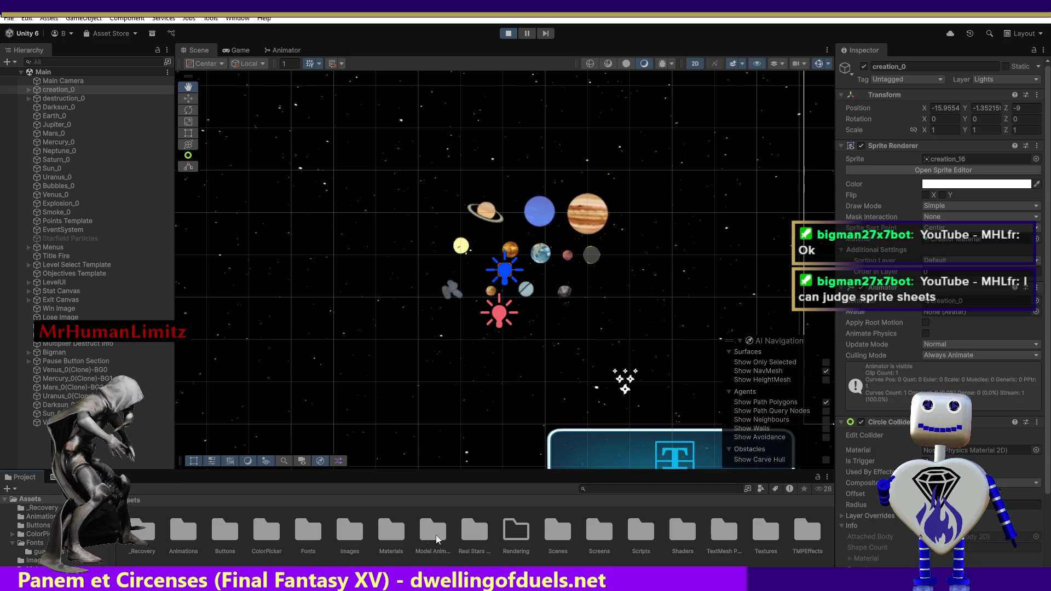
pyautogui.click(343, 531)
pyautogui.doubleClick(343, 531)
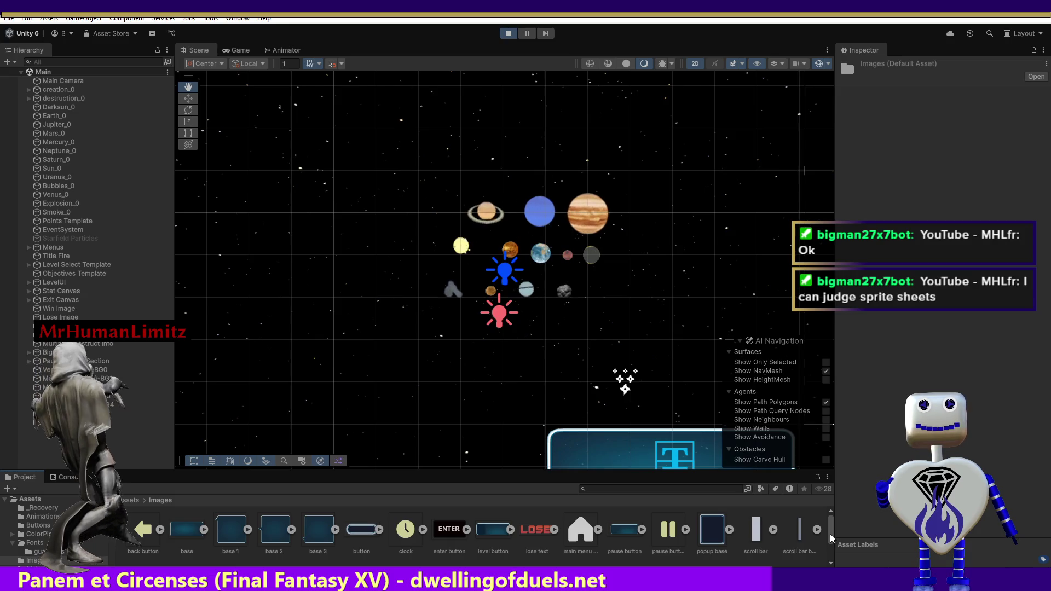
pyautogui.moveTo(829, 533)
pyautogui.mouseDown()
pyautogui.moveTo(832, 553)
pyautogui.moveTo(838, 523)
pyautogui.mouseUp()
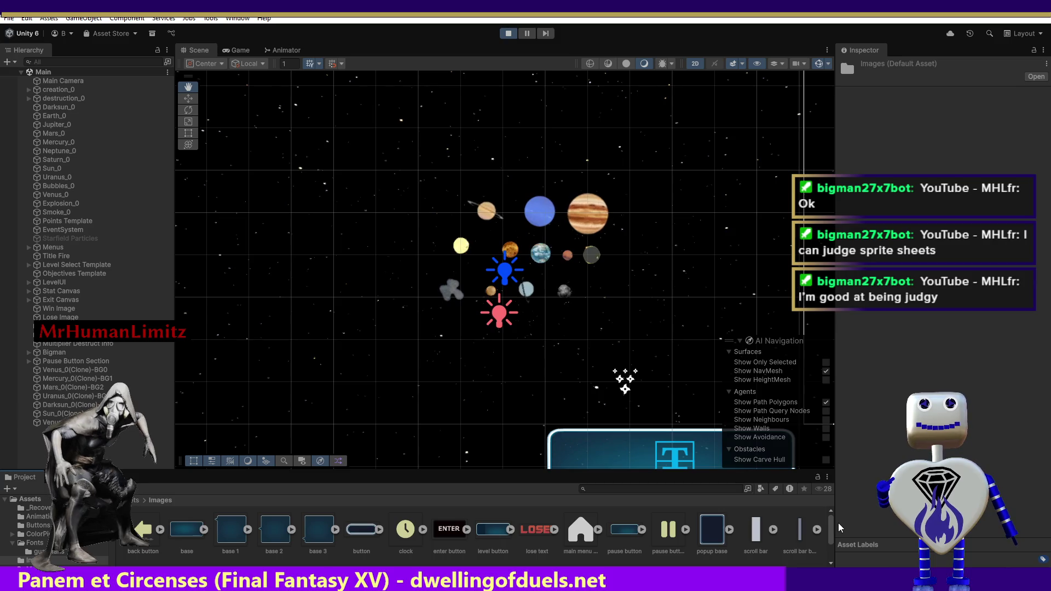
pyautogui.click(130, 502)
pyautogui.click(182, 531)
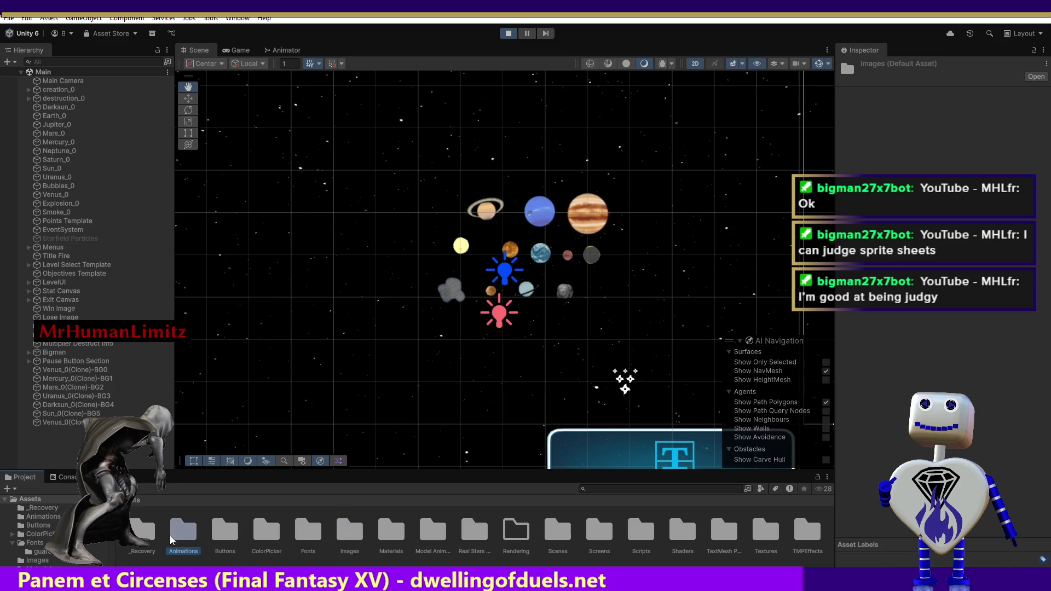
pyautogui.doubleClick(181, 530)
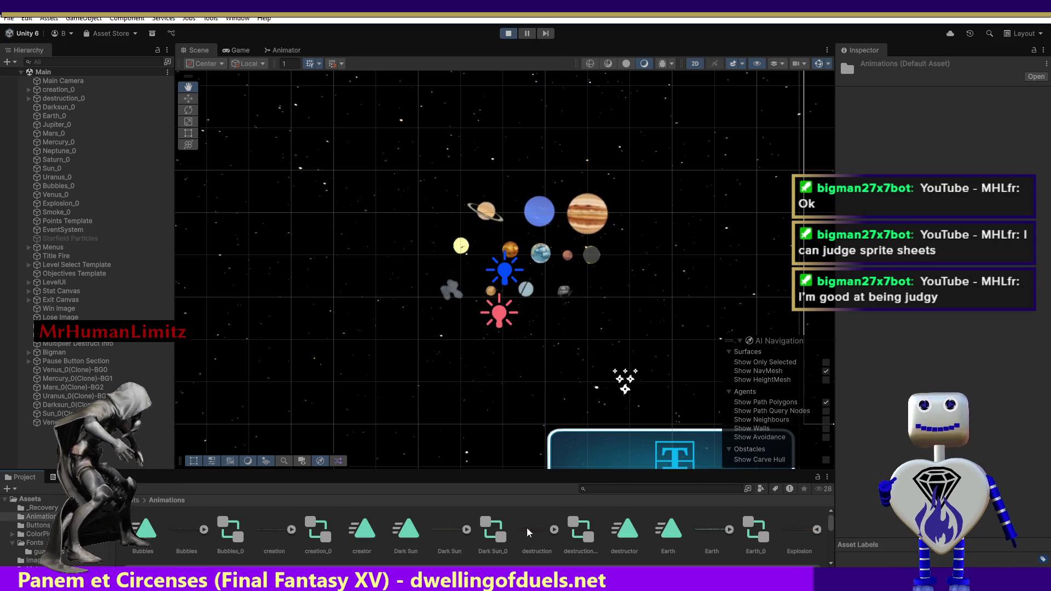
pyautogui.scroll(2, 832, 522)
pyautogui.moveTo(832, 534)
pyautogui.mouseDown()
pyautogui.moveTo(836, 525)
pyautogui.moveTo(836, 555)
pyautogui.moveTo(846, 521)
pyautogui.mouseUp()
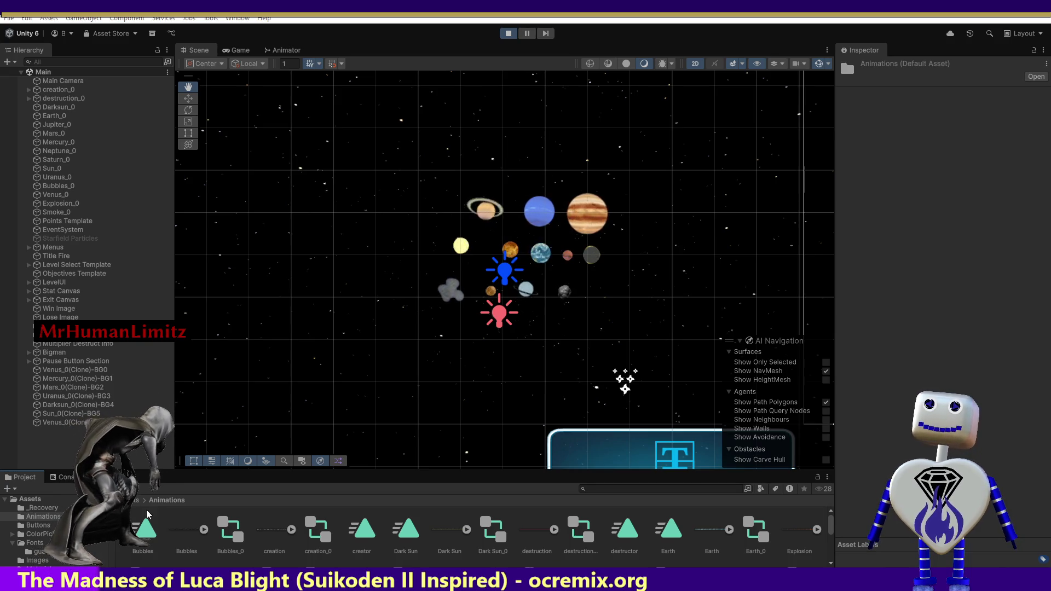
# Return to the Animations folder and select the Black Hole spritesheet to show its import settings.
pyautogui.click(135, 500)
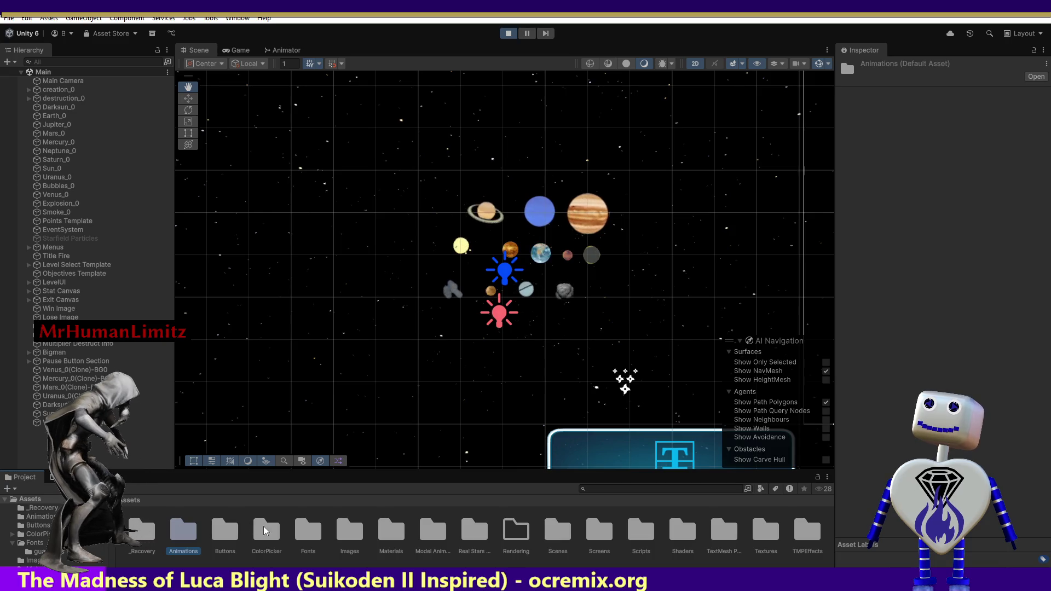
pyautogui.doubleClick(350, 531)
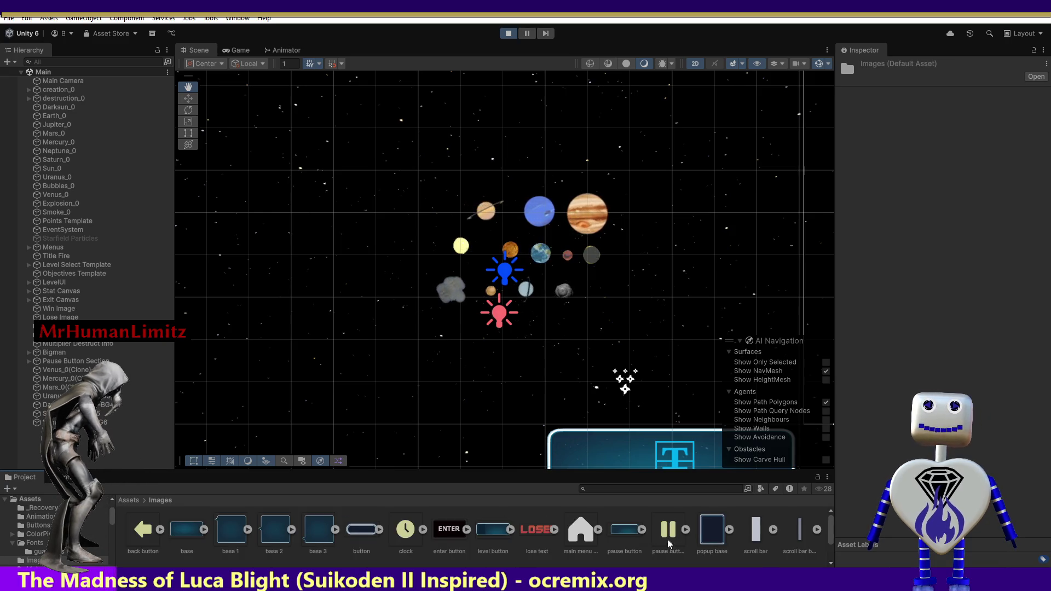
pyautogui.click(131, 499)
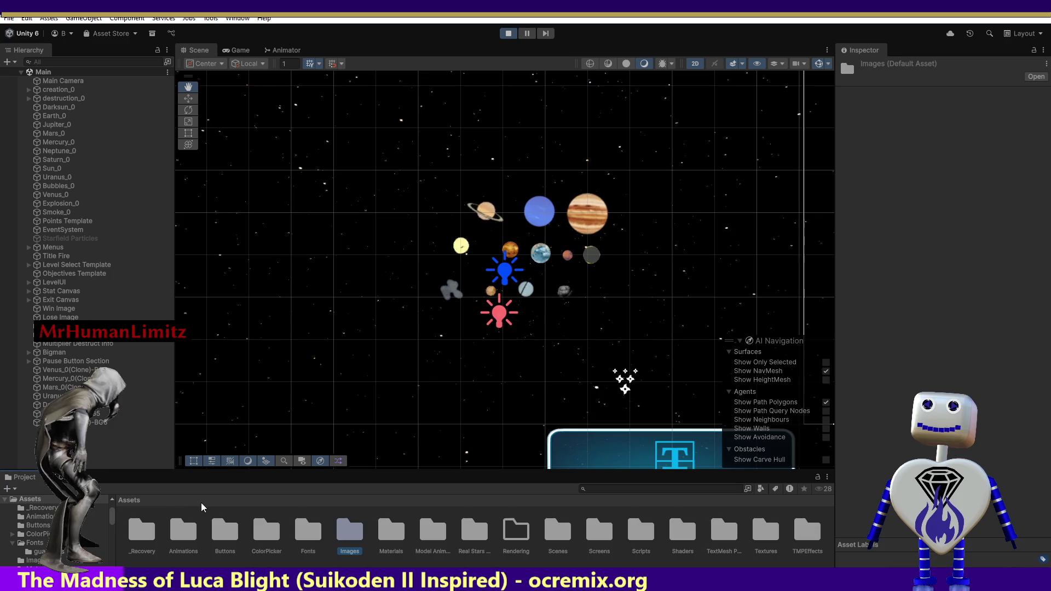
pyautogui.doubleClick(181, 527)
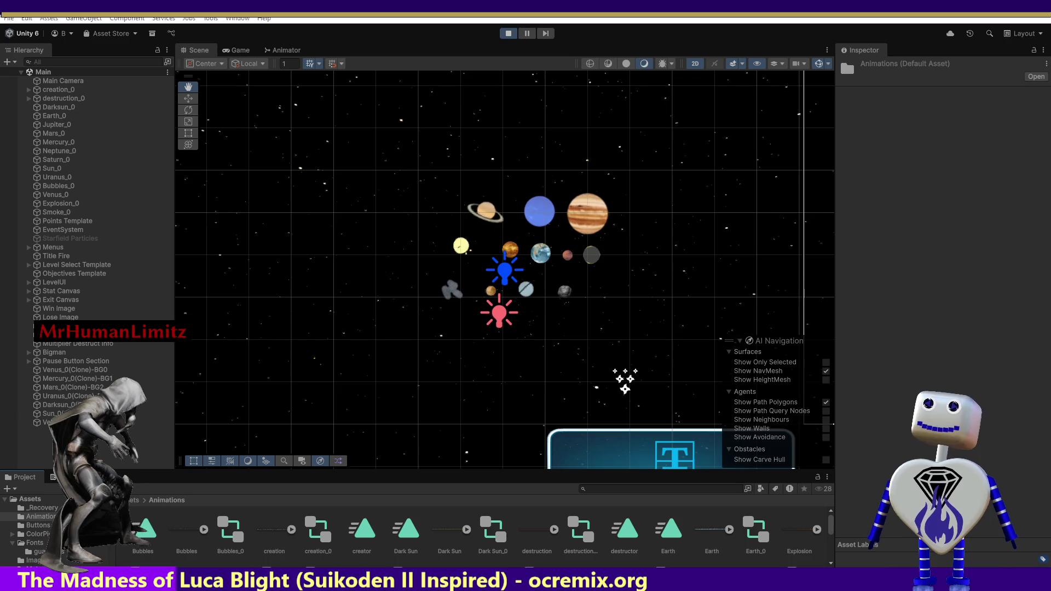
pyautogui.scroll(-2, 216, 561)
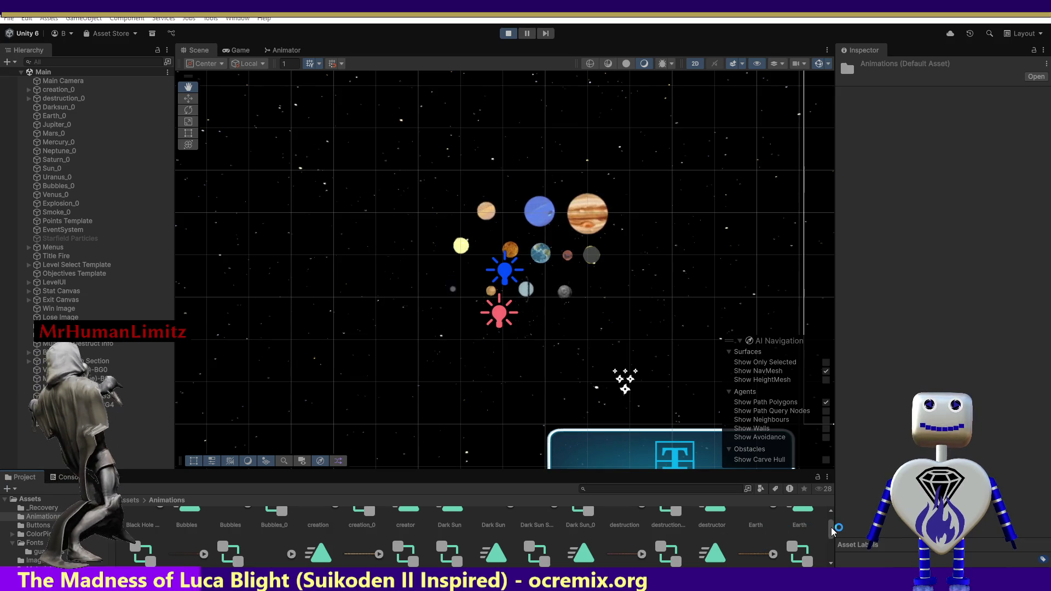
pyautogui.moveTo(831, 530)
pyautogui.mouseDown()
pyautogui.moveTo(841, 557)
pyautogui.moveTo(832, 536)
pyautogui.mouseUp()
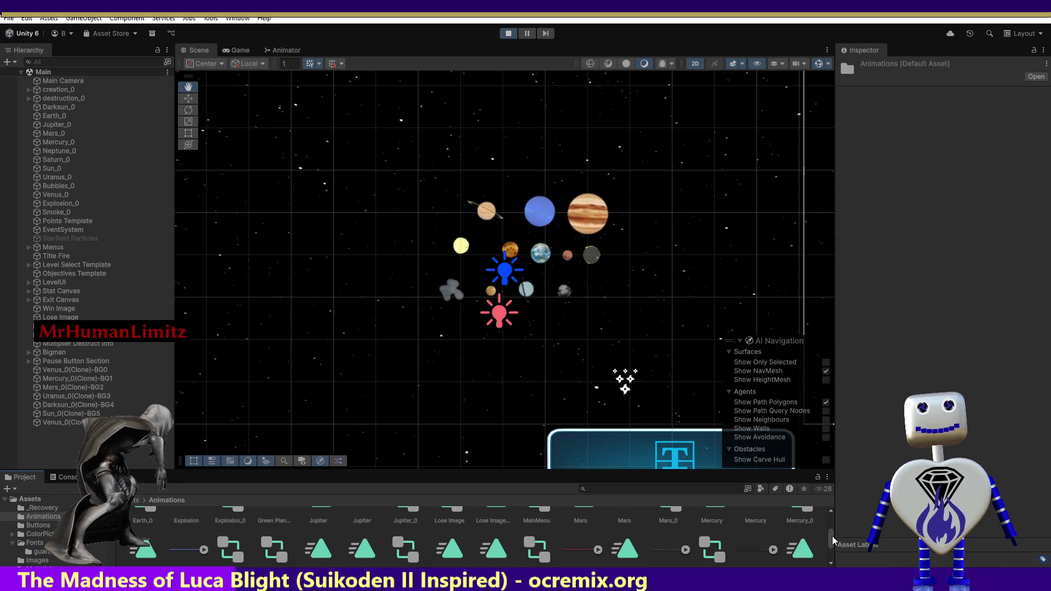
pyautogui.moveTo(832, 536)
pyautogui.mouseDown()
pyautogui.moveTo(839, 513)
pyautogui.moveTo(845, 531)
pyautogui.mouseUp()
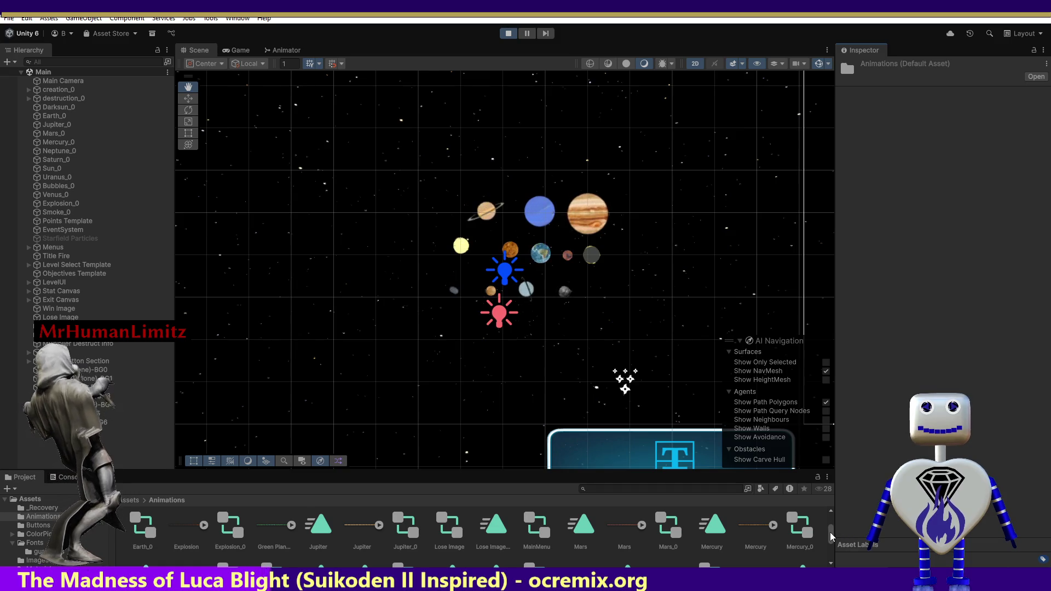
pyautogui.moveTo(832, 536); pyautogui.dragTo(831, 517)
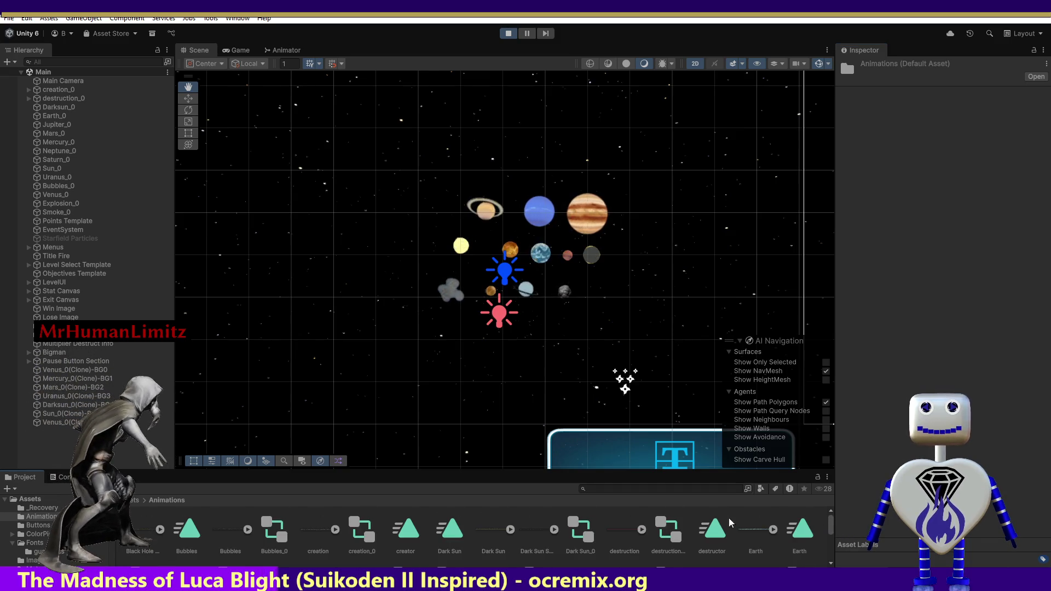
pyautogui.click(152, 539)
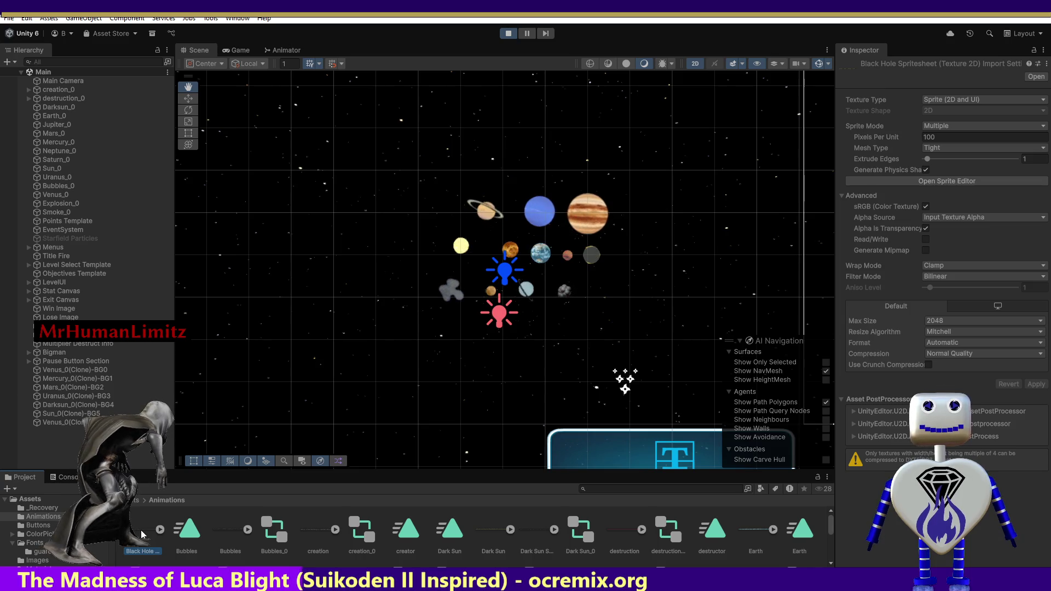
# Drop the Black Hole spritesheet left of the planets and check its sliced frames in the Sprite Editor.
pyautogui.moveTo(165, 489); pyautogui.dragTo(274, 352)
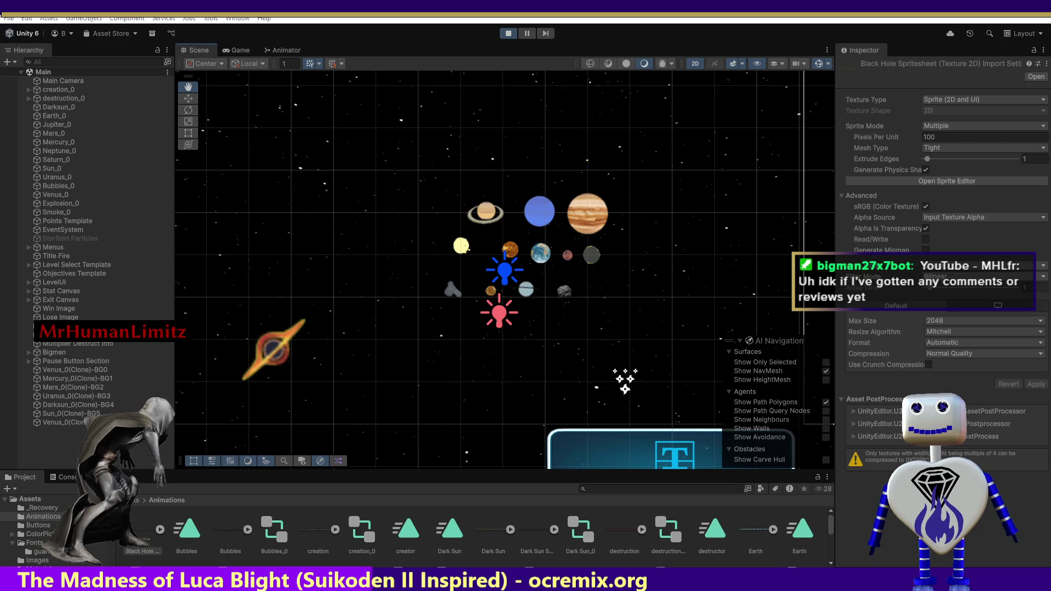
pyautogui.moveTo(274, 350); pyautogui.dragTo(274, 351)
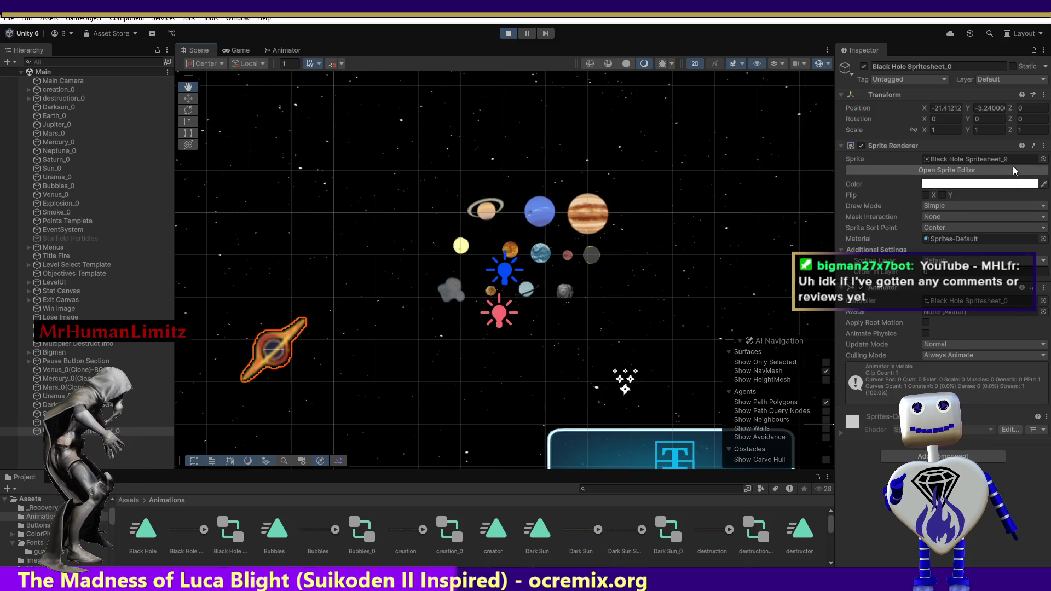
pyautogui.click(1022, 169)
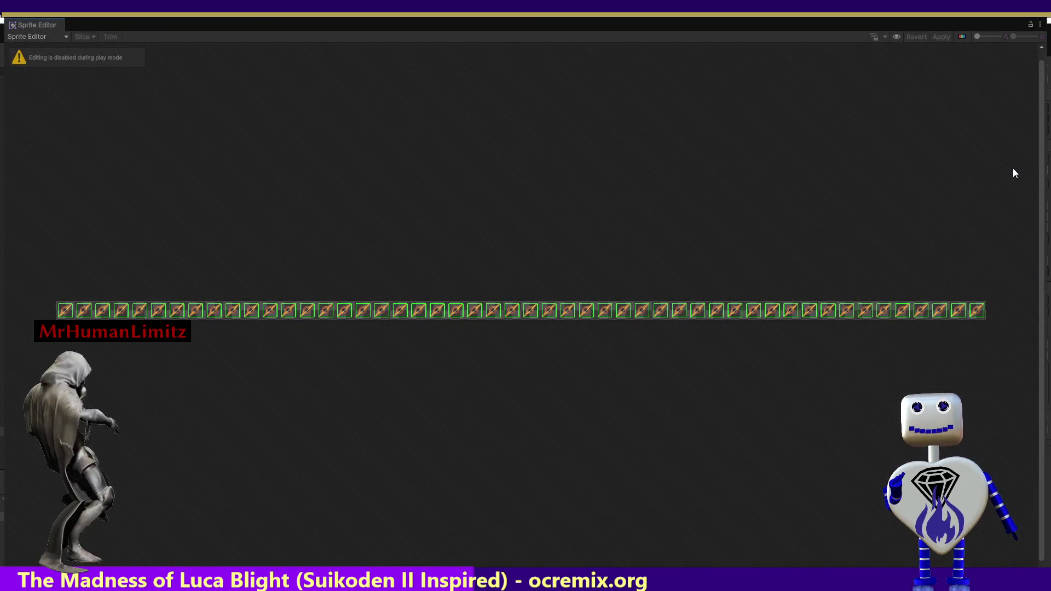
pyautogui.click(1042, 24)
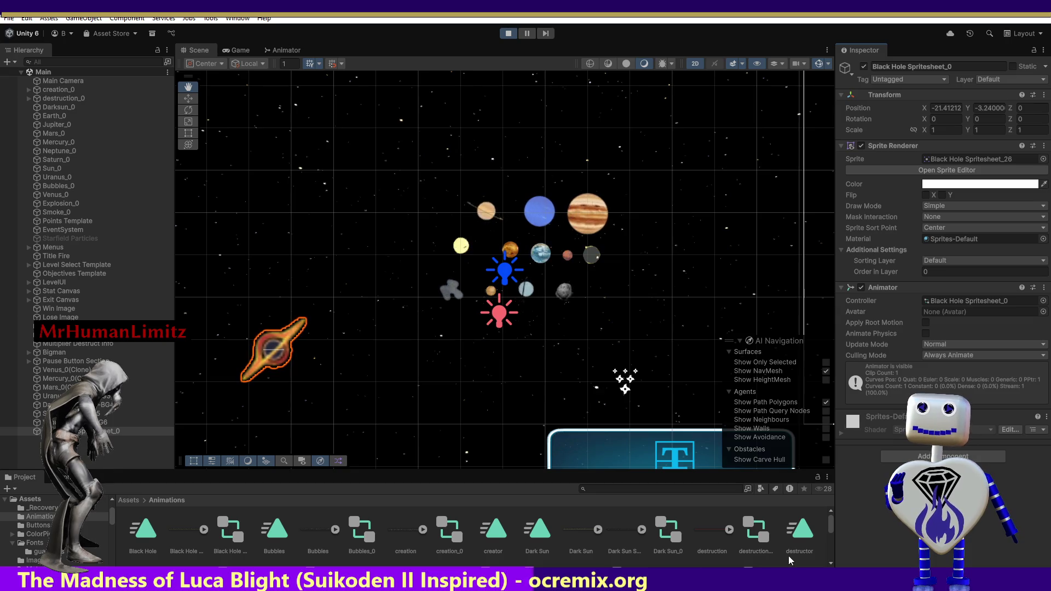
pyautogui.moveTo(829, 524)
pyautogui.mouseDown()
pyautogui.moveTo(835, 550)
pyautogui.moveTo(845, 535)
pyautogui.mouseUp()
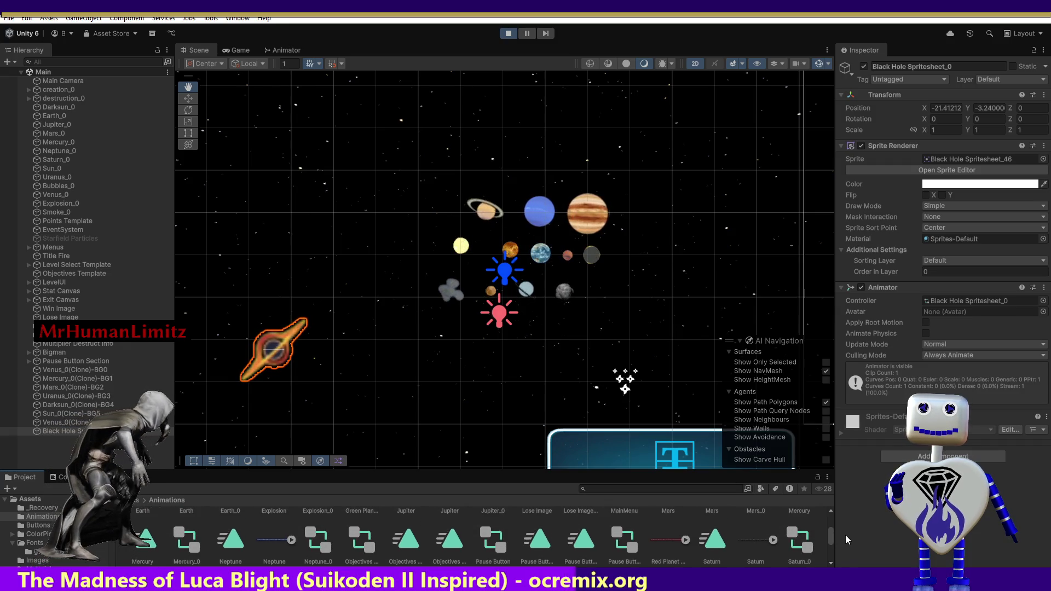
# Place the Red Planet clip in the scene beside the black hole and select it.
pyautogui.click(670, 539)
pyautogui.moveTo(671, 539); pyautogui.dragTo(342, 377)
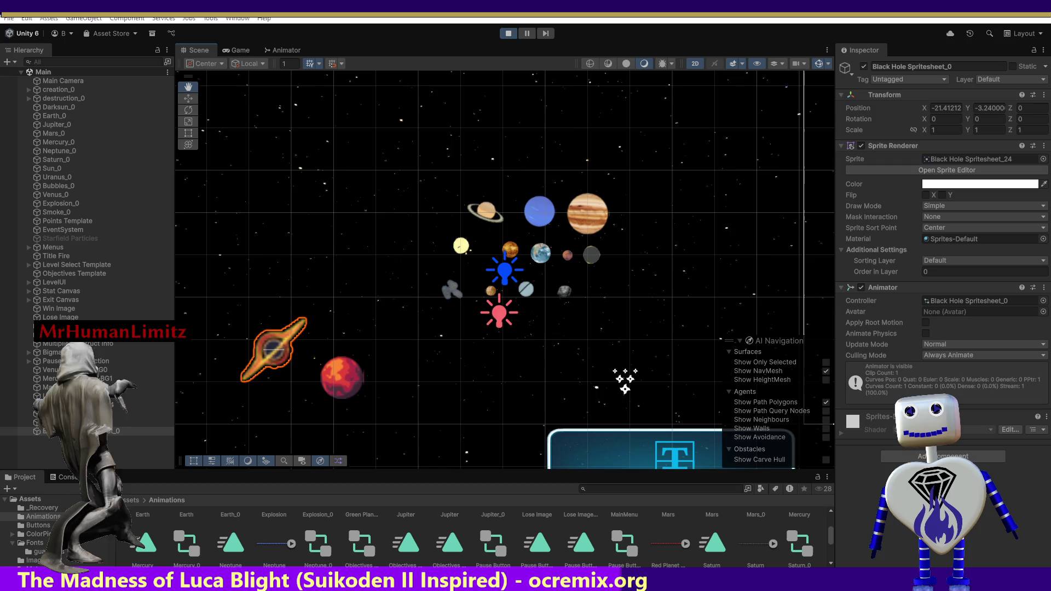
pyautogui.click(341, 378)
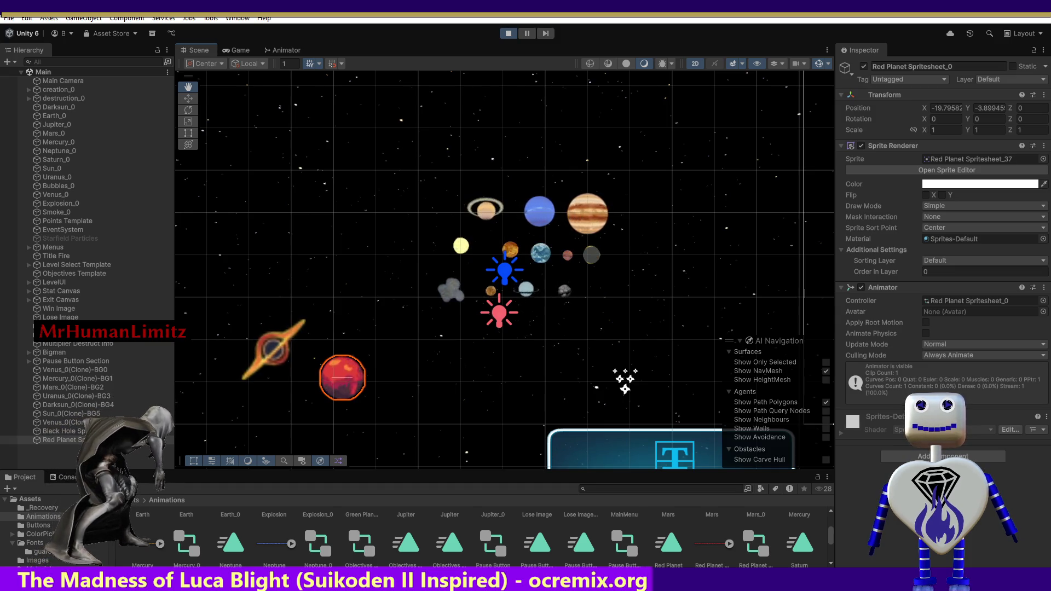
# Check the Red Planet's sliced frames, visit the code editor, then drop the Mars sprite into the scene.
pyautogui.click(961, 170)
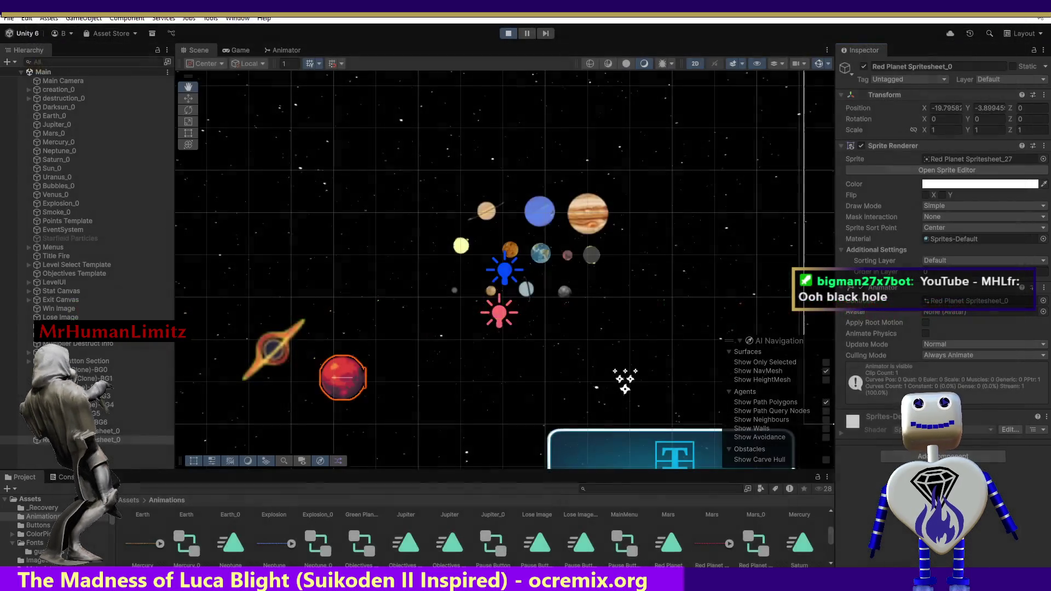
pyautogui.click(1043, 21)
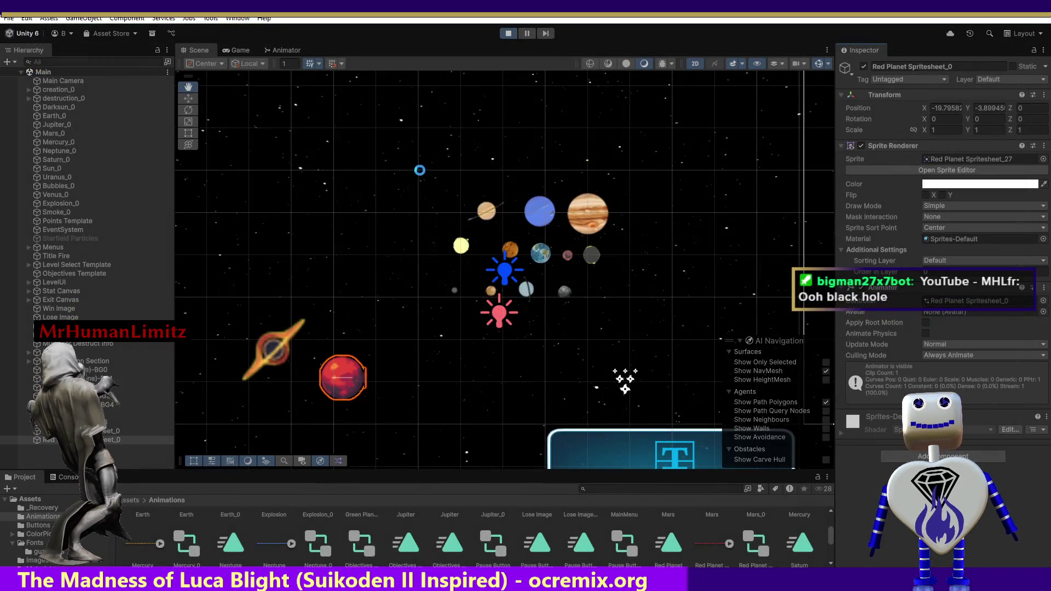
pyautogui.hotkey('alt', 'Tab')
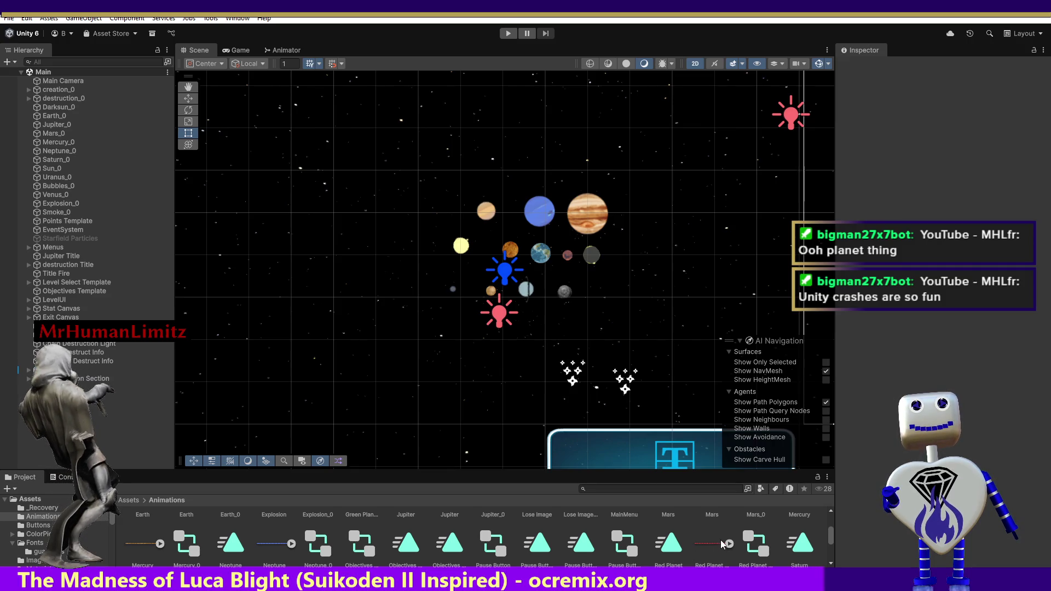
pyautogui.moveTo(714, 543); pyautogui.dragTo(352, 339)
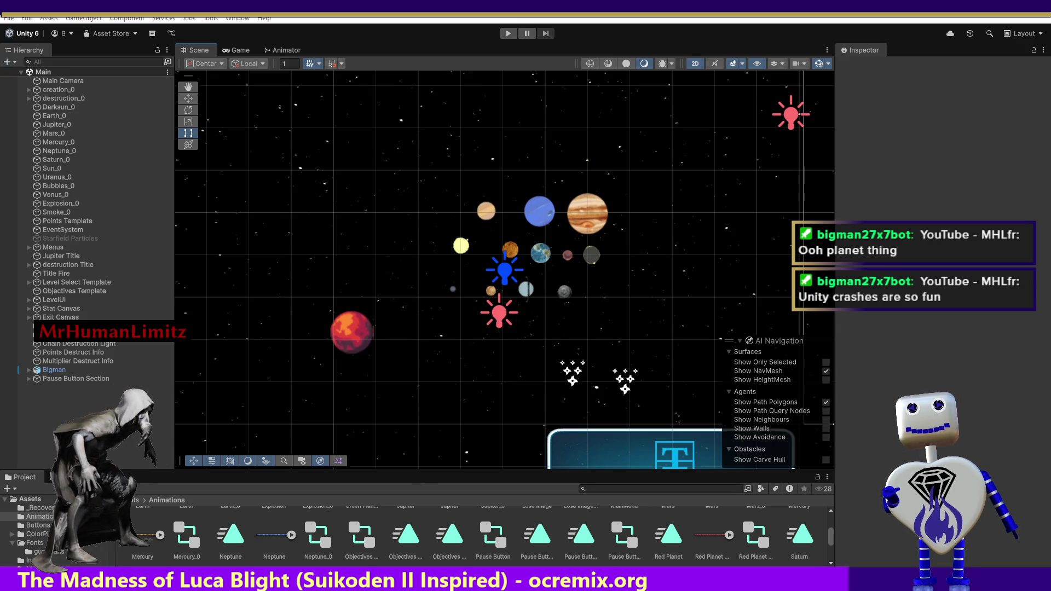
# Place the other Red Planet spritesheet item into the scene and start the game in Play mode.
pyautogui.click(668, 535)
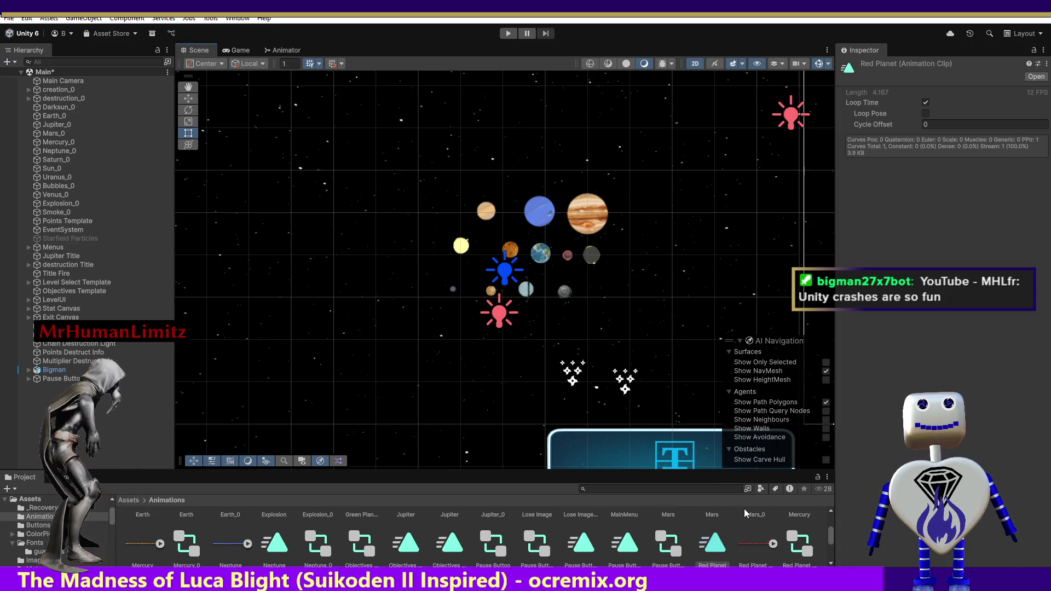
pyautogui.scroll(-1, 750, 542)
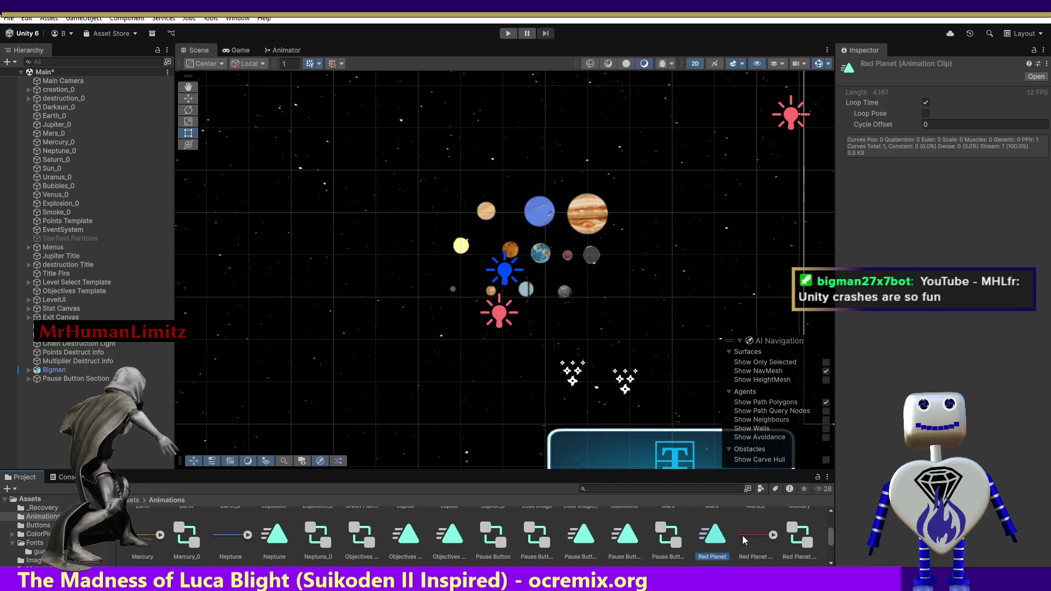
pyautogui.click(757, 536)
pyautogui.moveTo(758, 535); pyautogui.dragTo(291, 336)
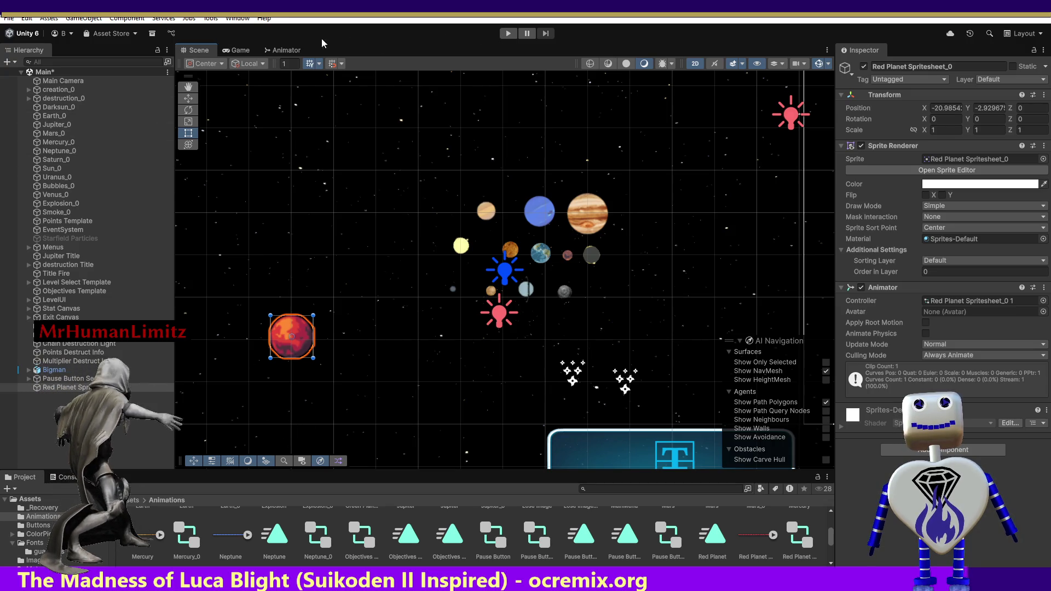
pyautogui.click(506, 32)
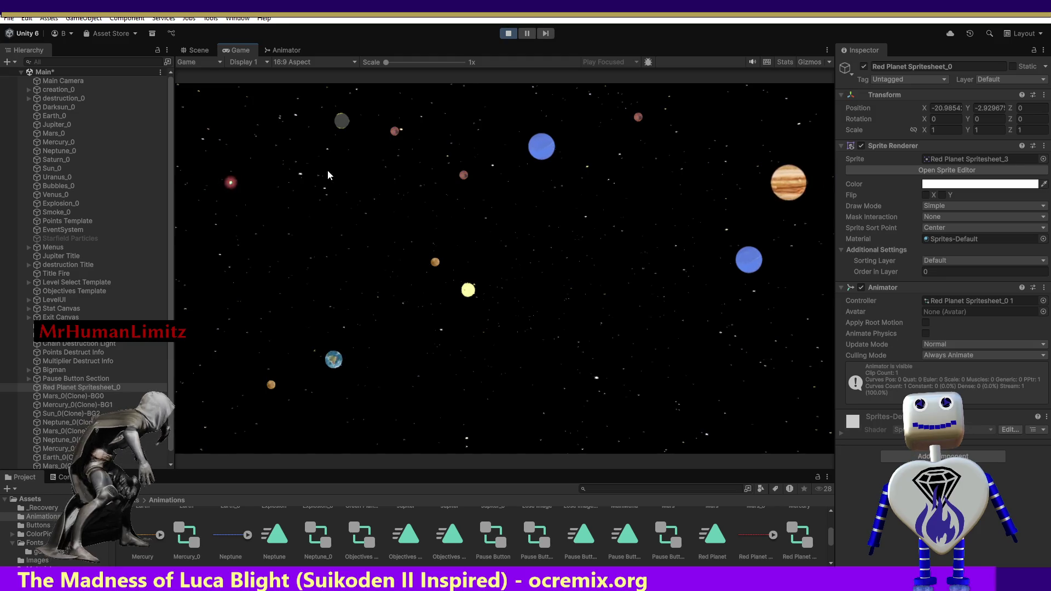
# Exit Play mode and open the Red Planet spritesheet in the Sprite Editor.
pyautogui.click(198, 50)
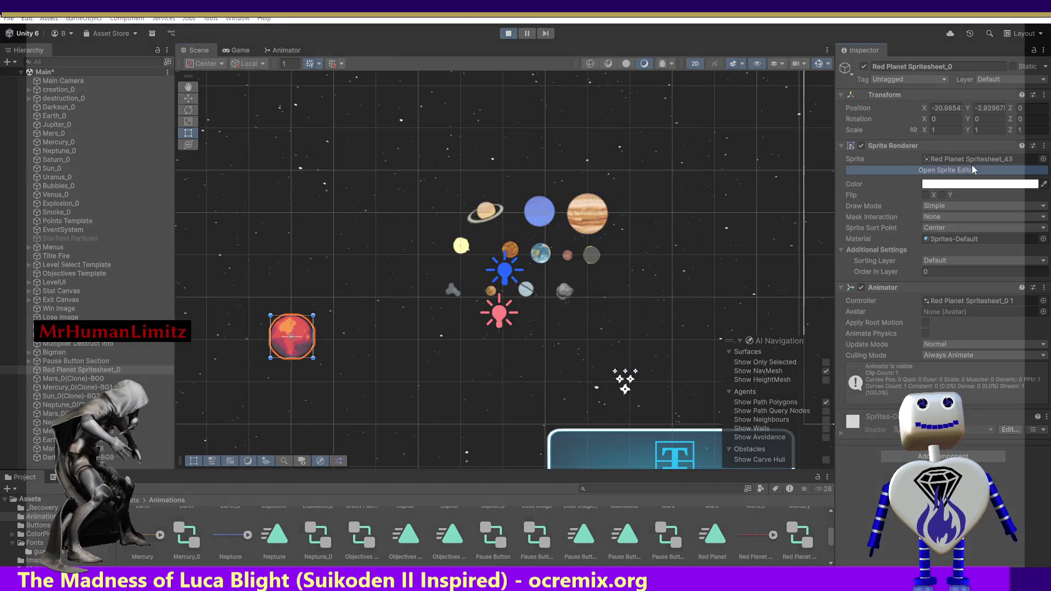
pyautogui.click(973, 170)
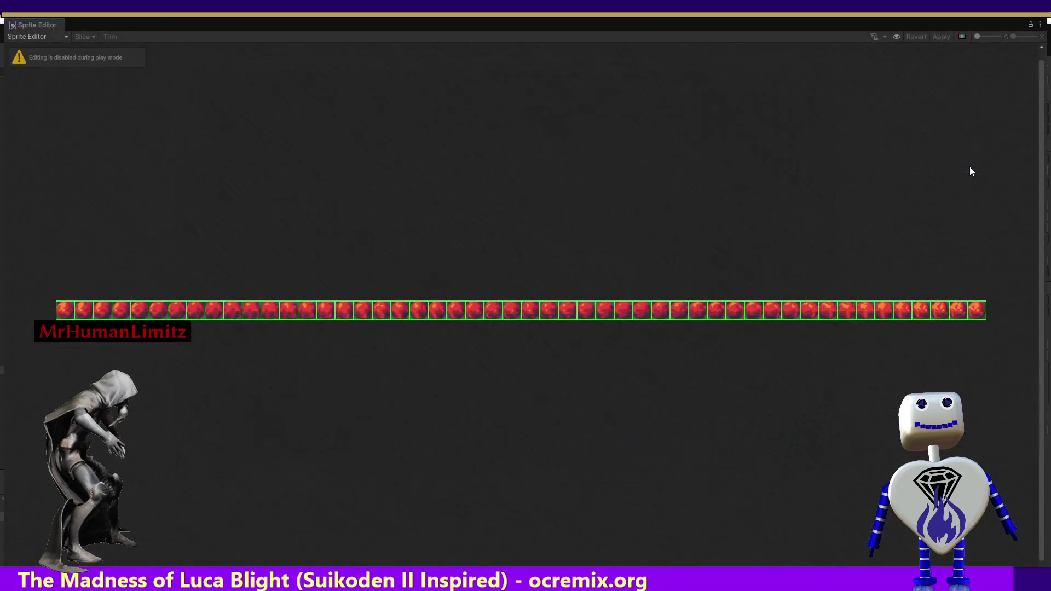
pyautogui.click(1020, 32)
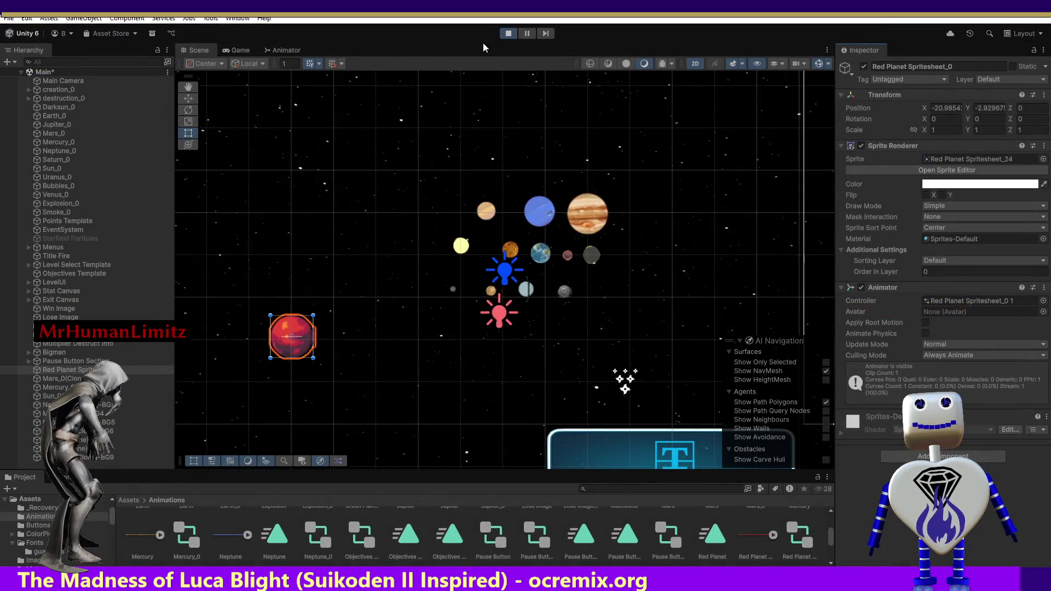
pyautogui.hotkey('ctrl', 'p')
pyautogui.click(963, 171)
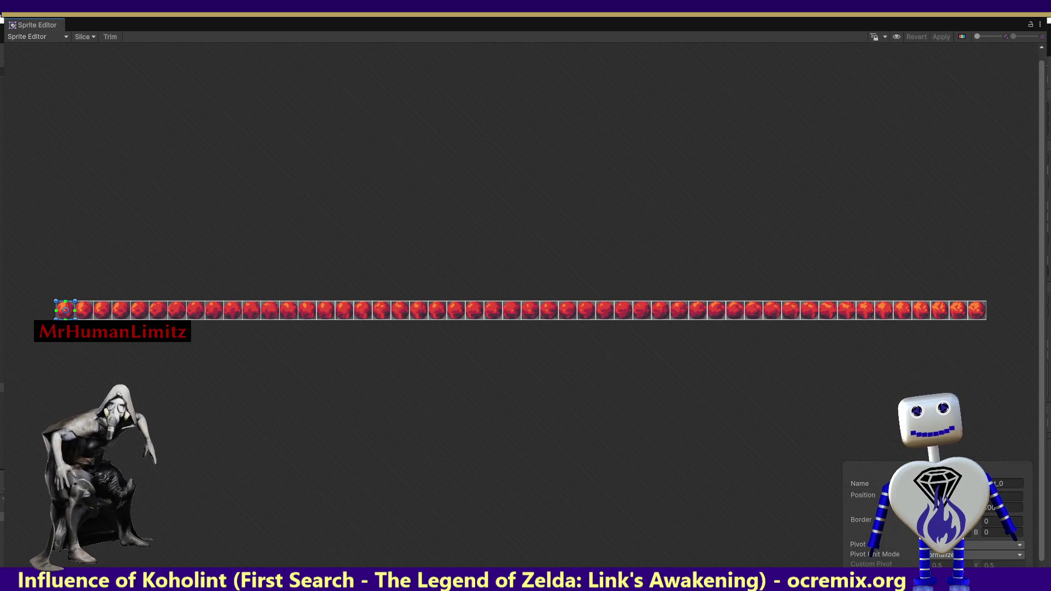
# Adjust the first red planet frame's slice, apply it, and close the Sprite Editor.
pyautogui.click(64, 310)
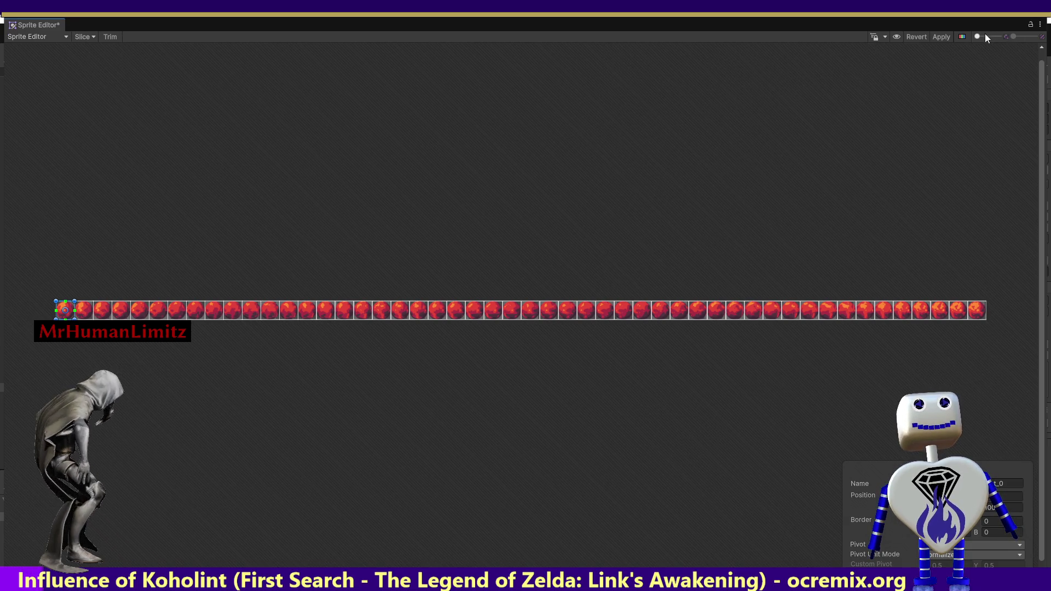
pyautogui.moveTo(977, 36); pyautogui.dragTo(978, 36)
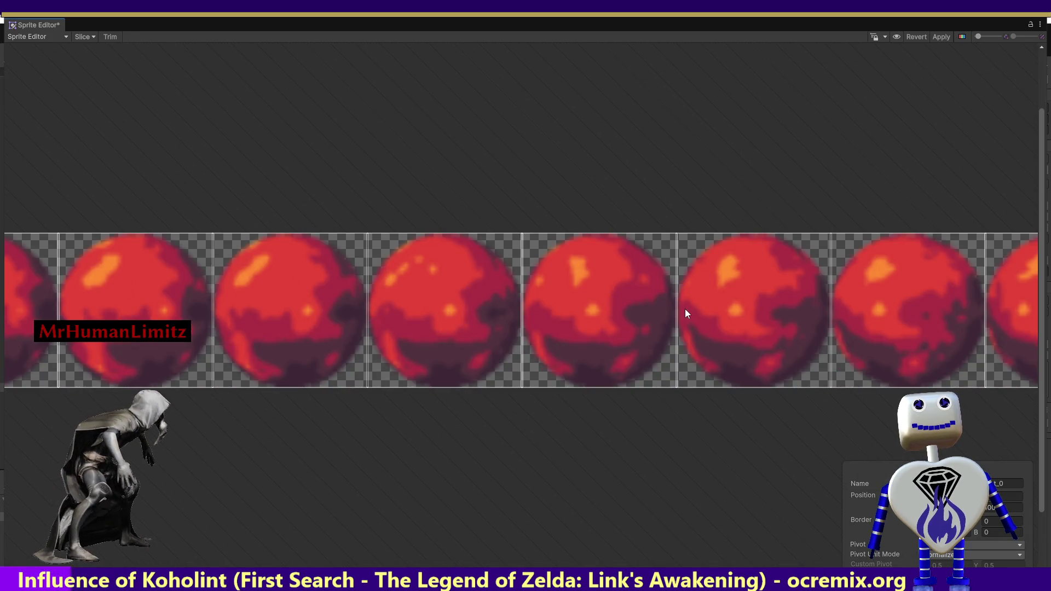
pyautogui.click(941, 36)
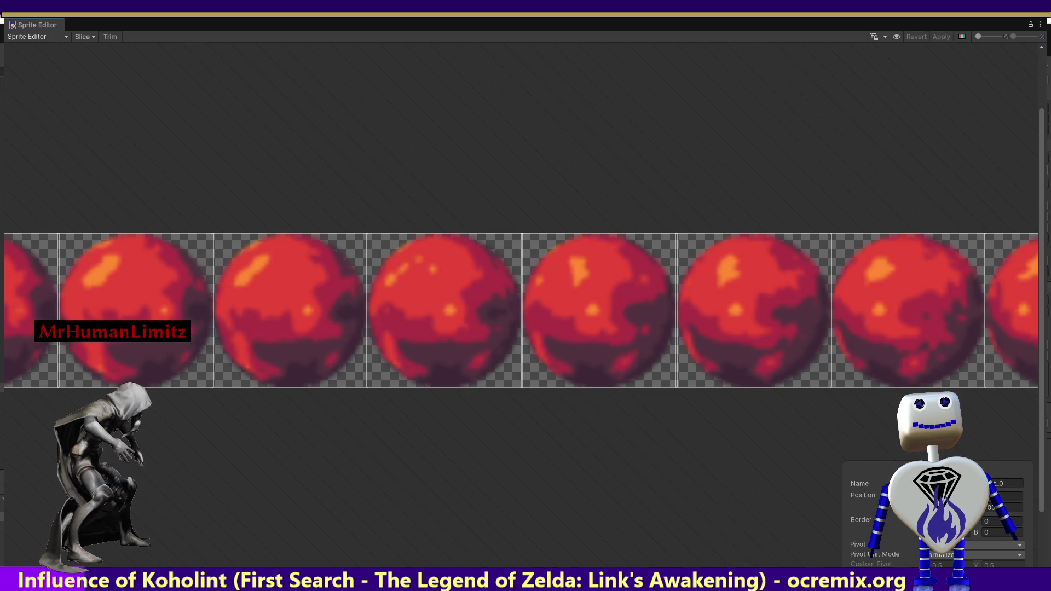
pyautogui.click(1044, 6)
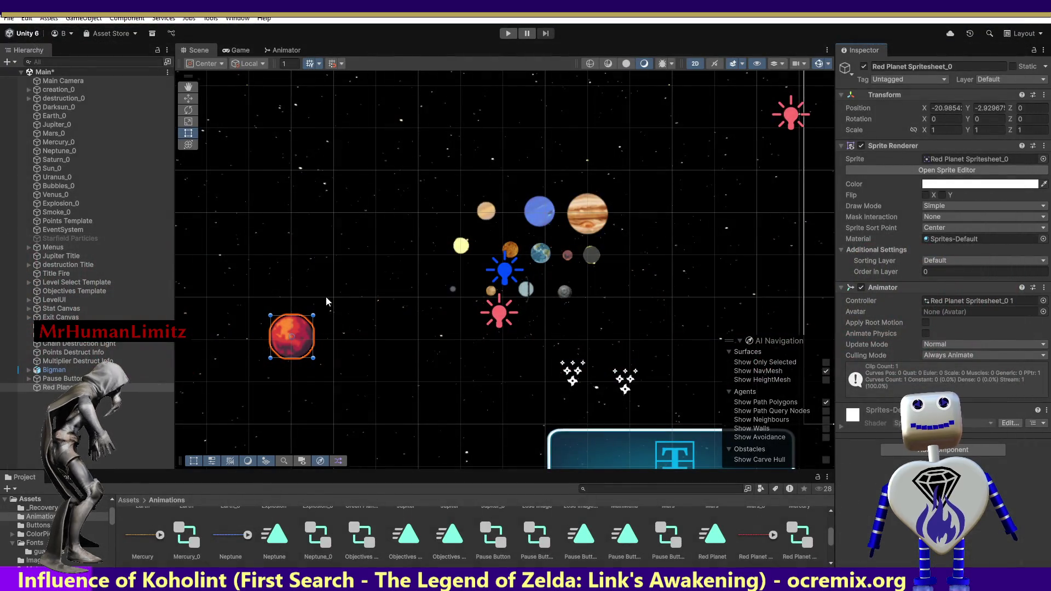
# Run the game to view the Celestial Crash title menu, then return to the Scene view.
pyautogui.click(508, 34)
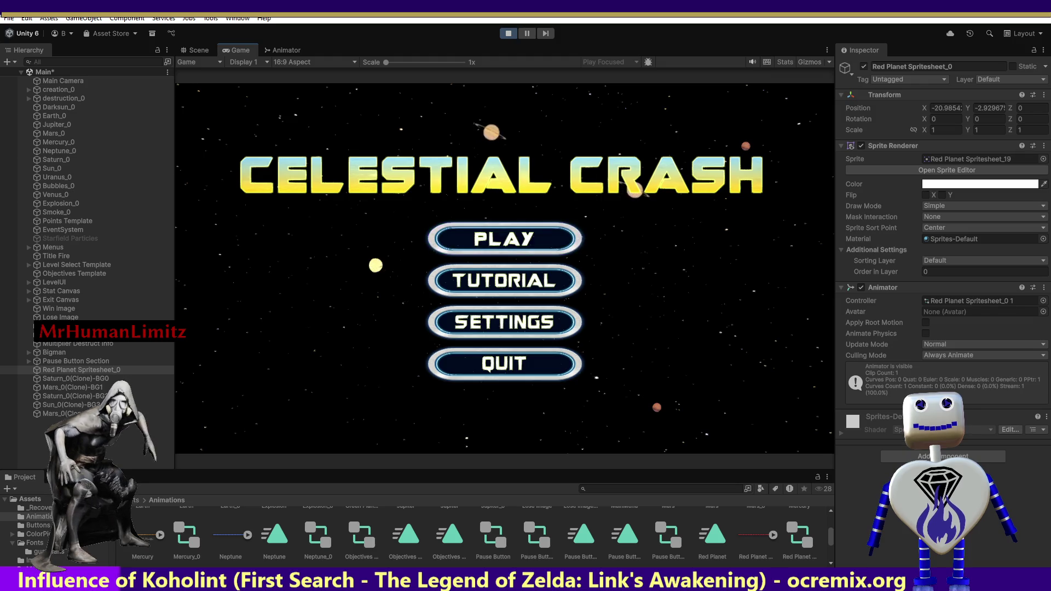
pyautogui.click(199, 50)
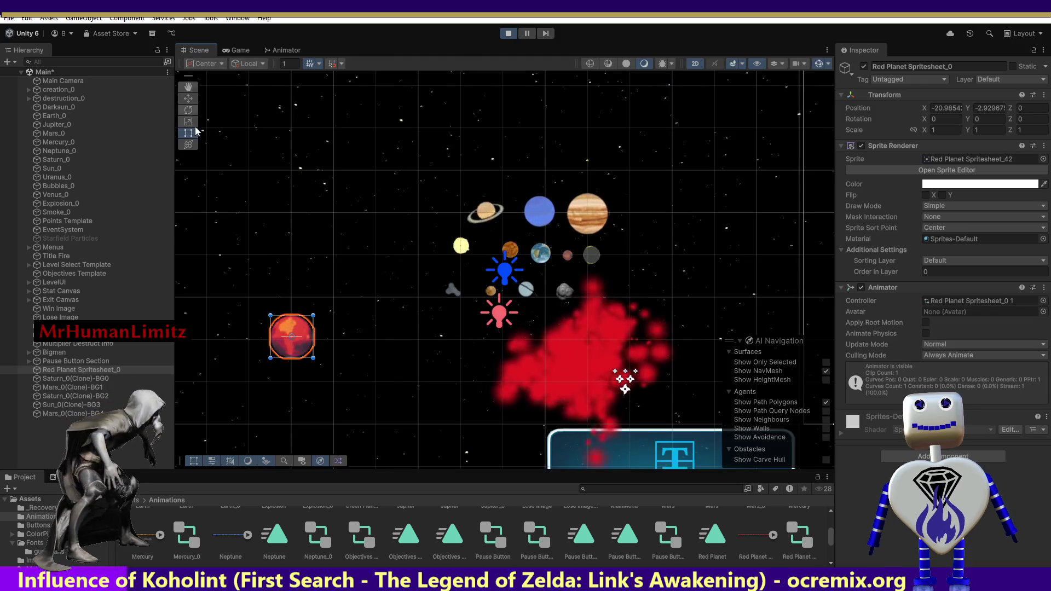
pyautogui.click(974, 170)
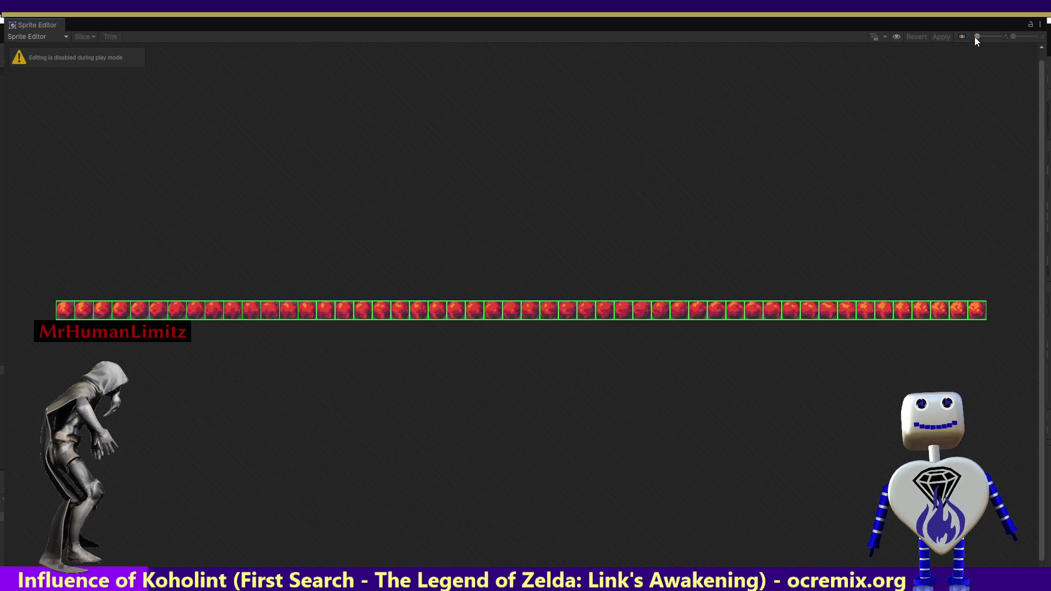
pyautogui.moveTo(976, 36); pyautogui.dragTo(978, 36)
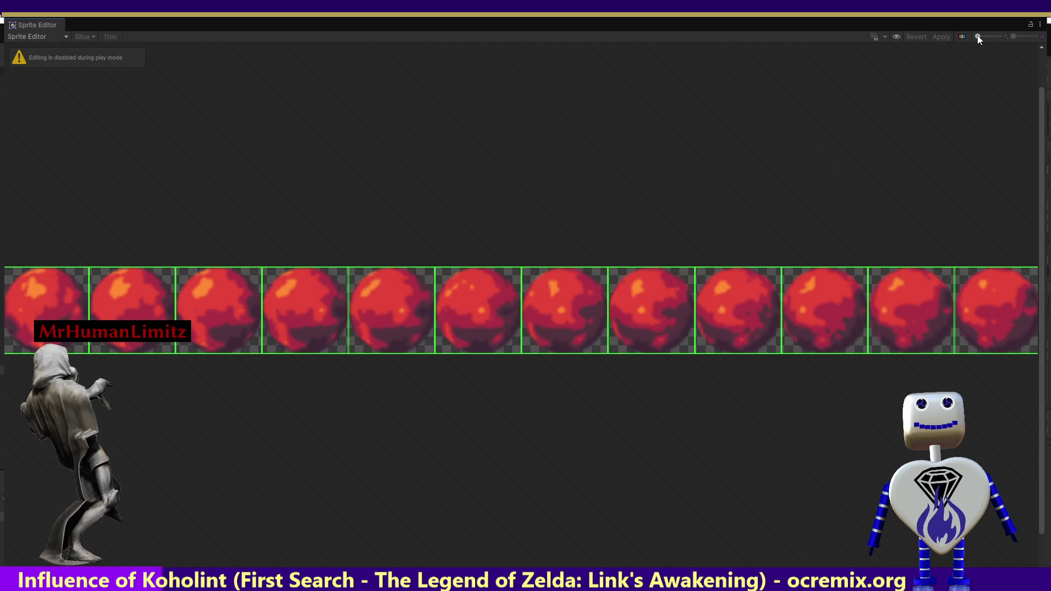
pyautogui.moveTo(976, 35); pyautogui.dragTo(977, 35)
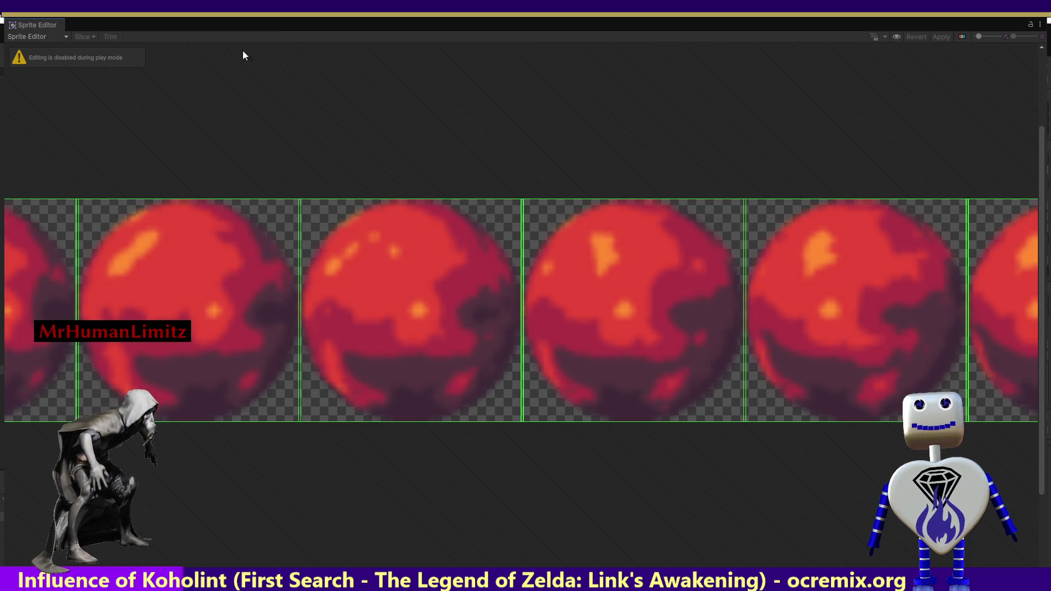
pyautogui.hotkey('alt', 'Tab')
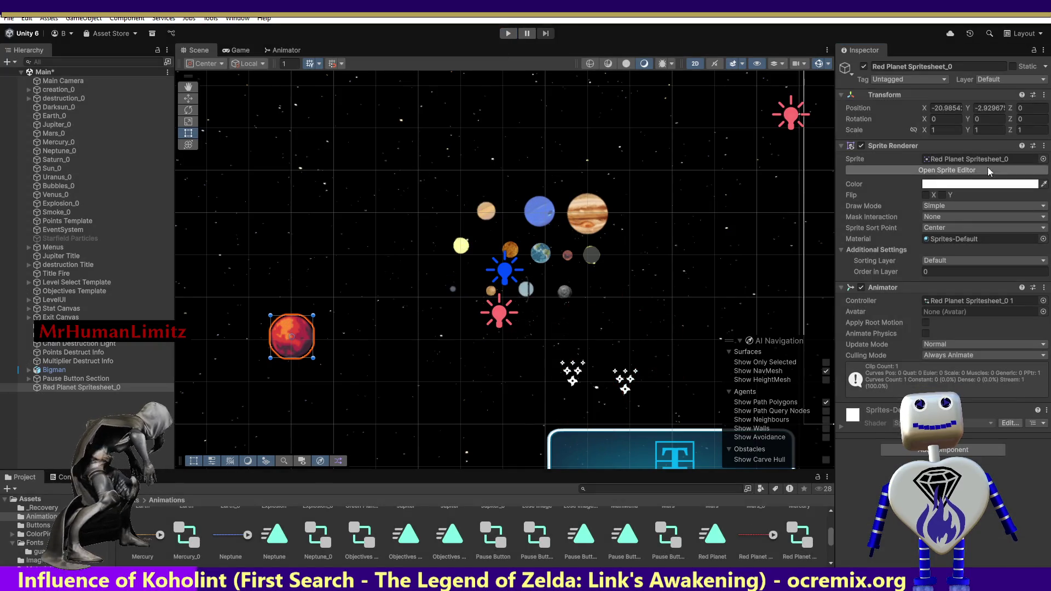
pyautogui.click(985, 170)
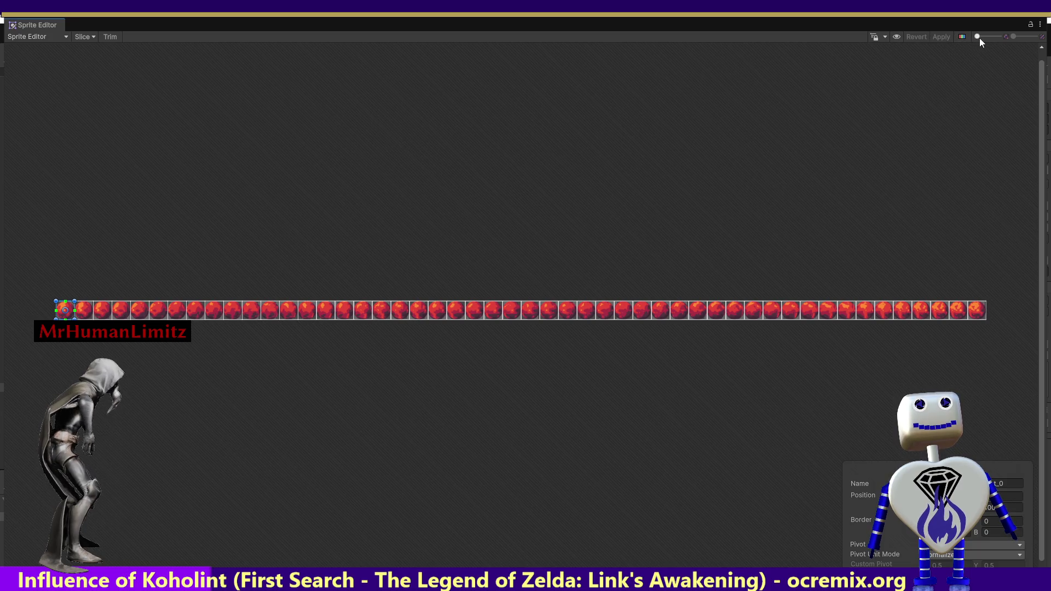
# Zoom in, select the first red planet frame and nudge its slice area left.
pyautogui.click(979, 38)
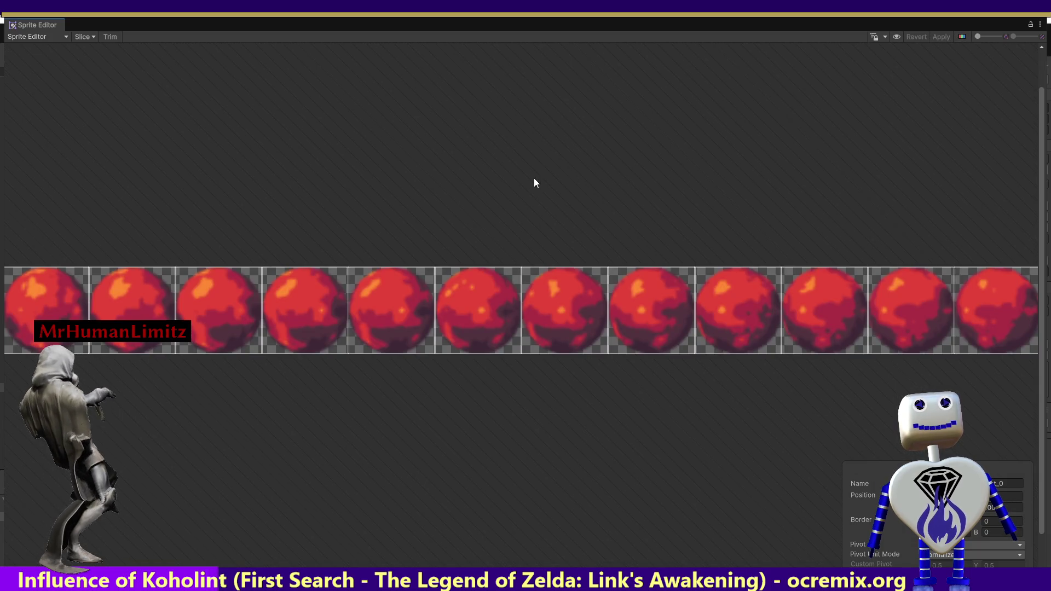
pyautogui.click(573, 195)
pyautogui.hscroll(-10, 1, 520)
pyautogui.click(541, 313)
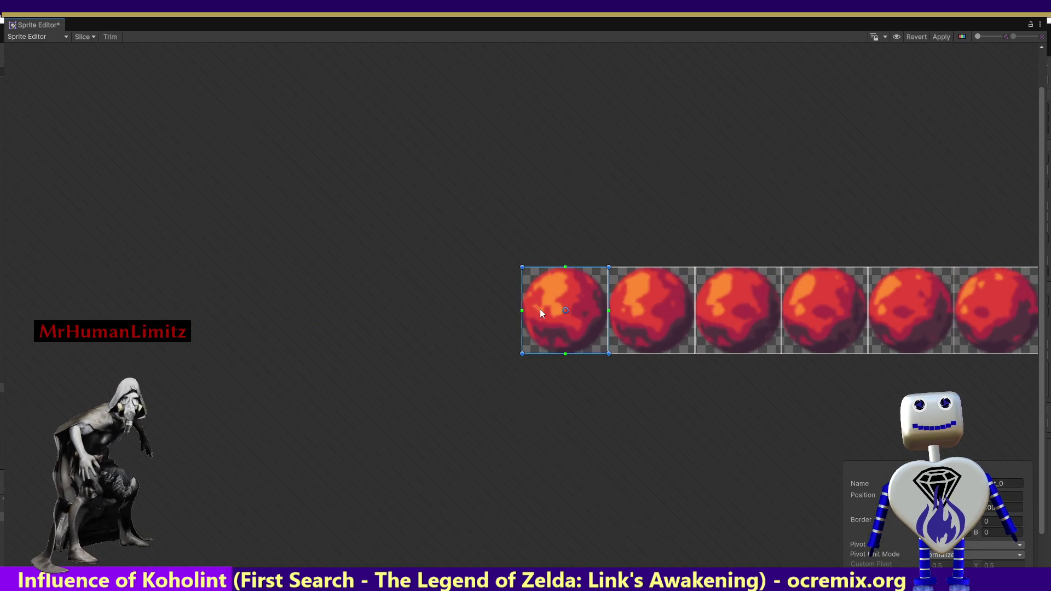
pyautogui.moveTo(566, 310); pyautogui.dragTo(565, 311)
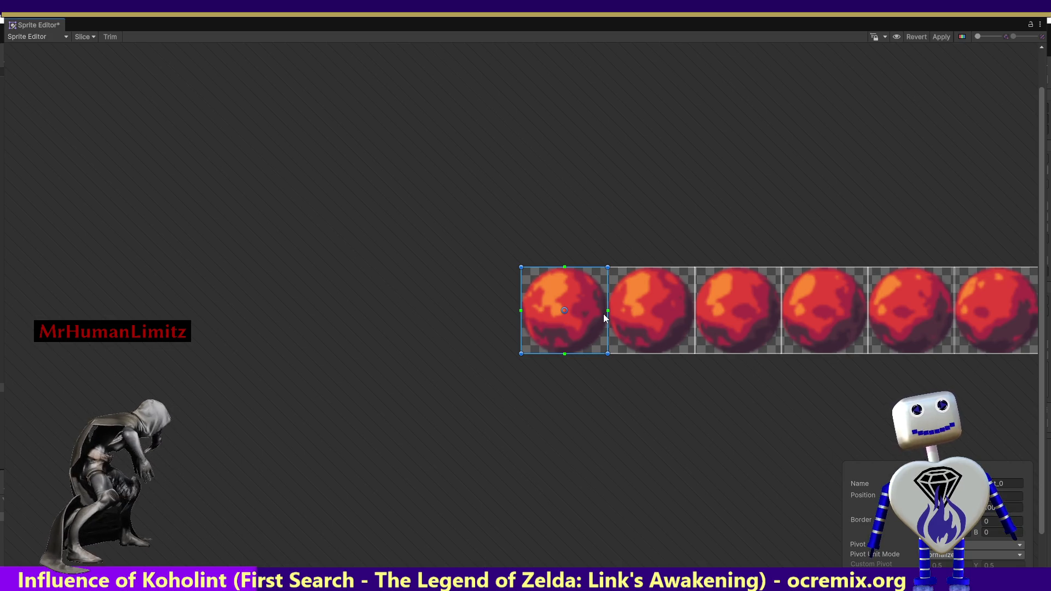
# Trim the frame's right edge in by one pixel after two reverted tries, then apply.
pyautogui.moveTo(606, 311); pyautogui.dragTo(603, 311)
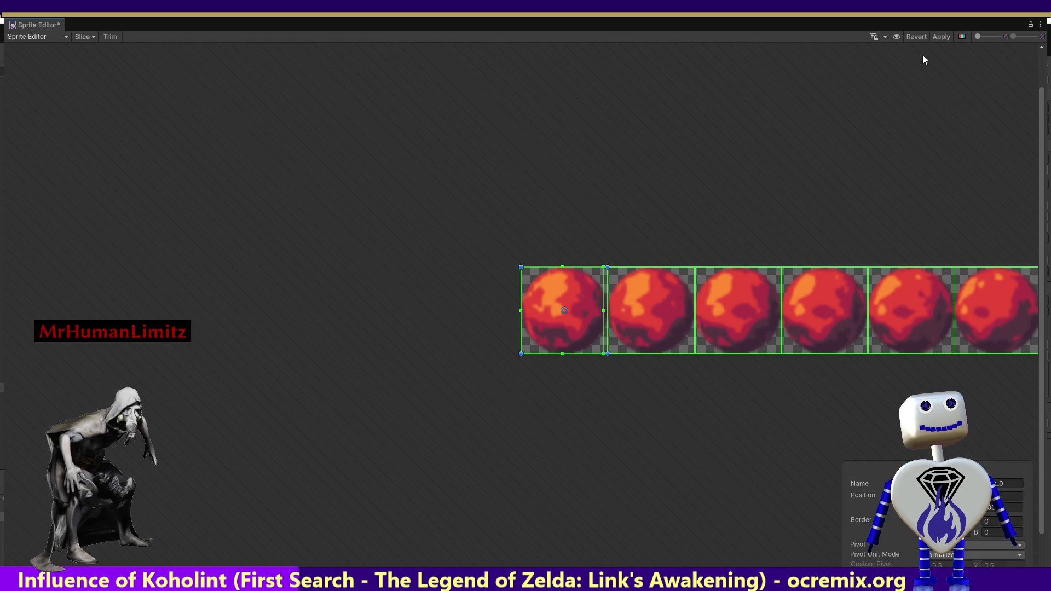
pyautogui.click(917, 36)
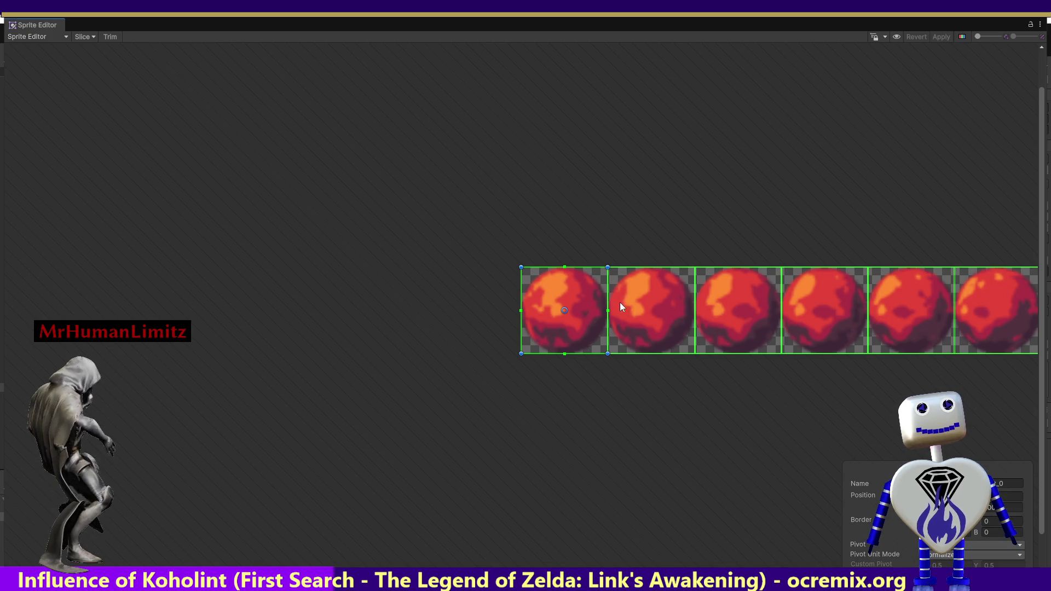
pyautogui.moveTo(607, 314); pyautogui.dragTo(605, 314)
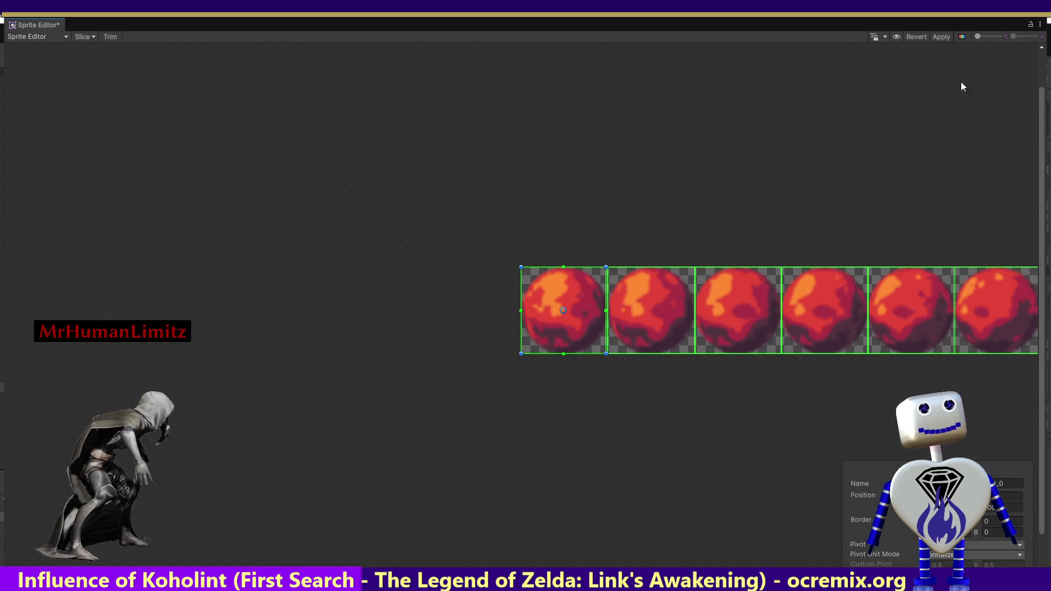
pyautogui.click(916, 37)
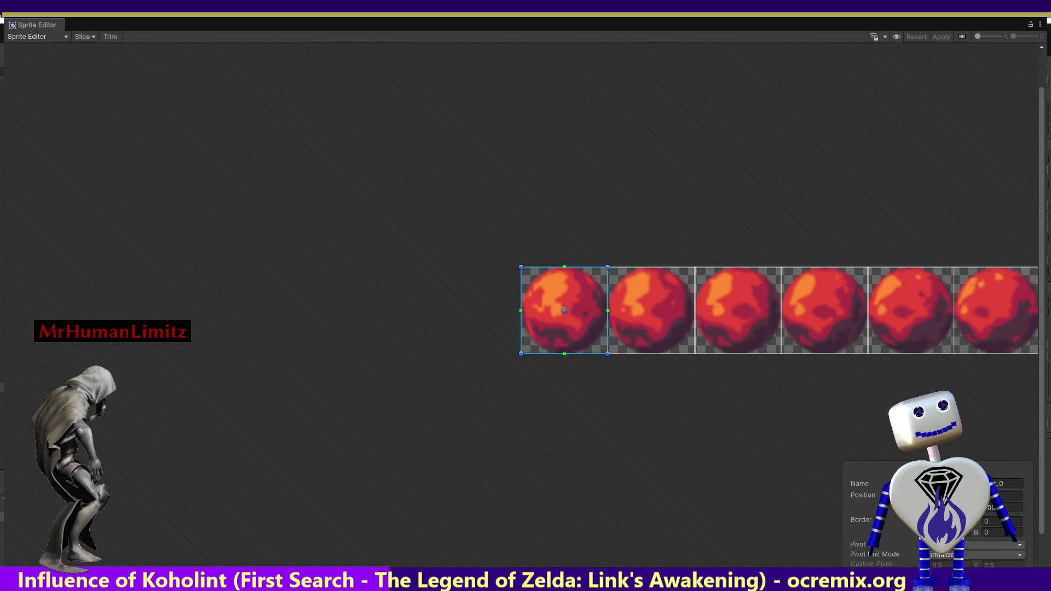
pyautogui.moveTo(607, 311); pyautogui.dragTo(607, 311)
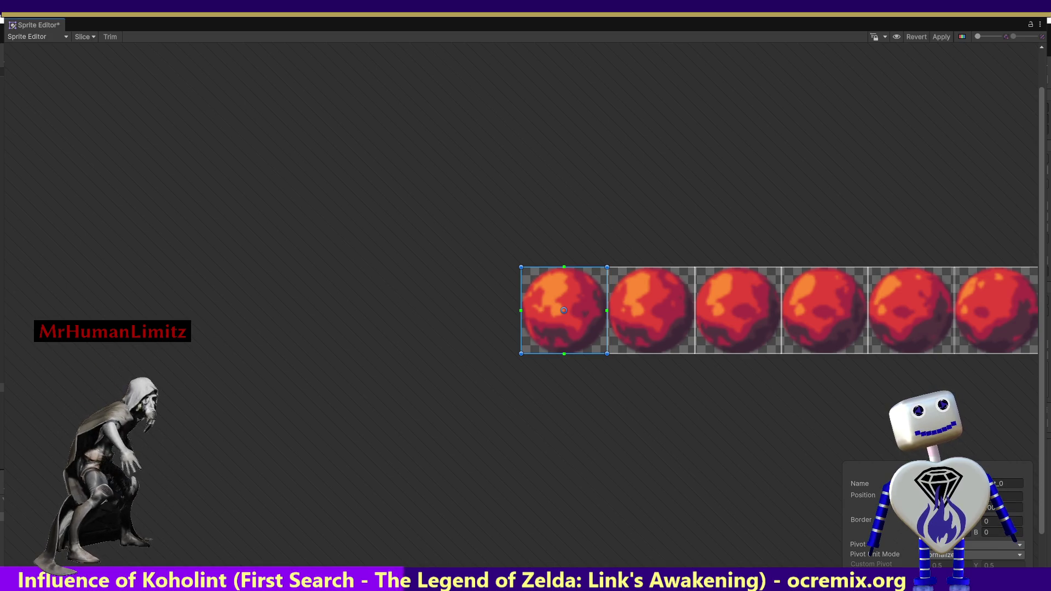
pyautogui.click(947, 37)
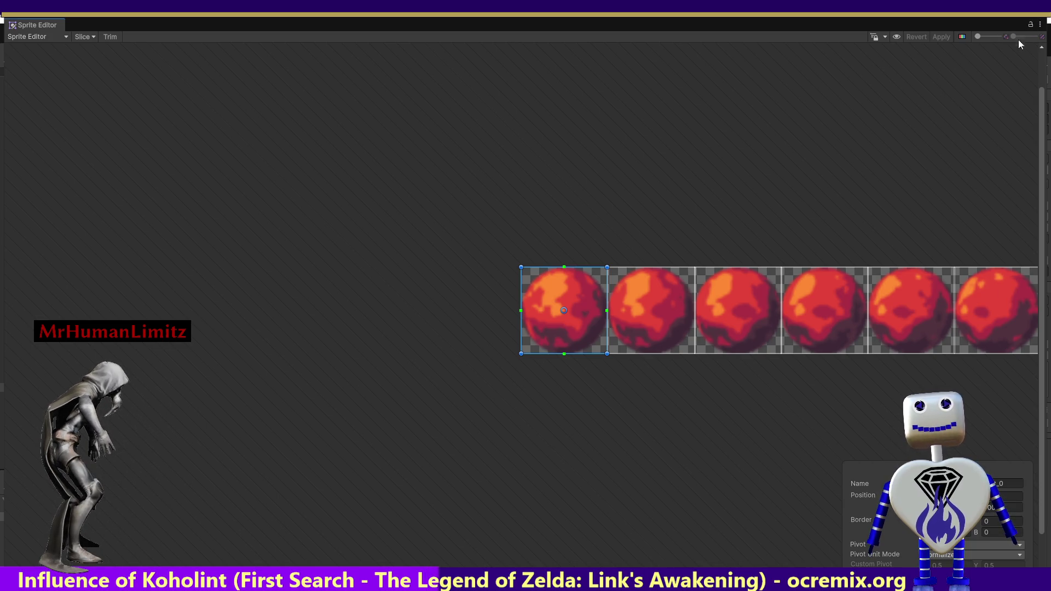
pyautogui.doubleClick(926, 19)
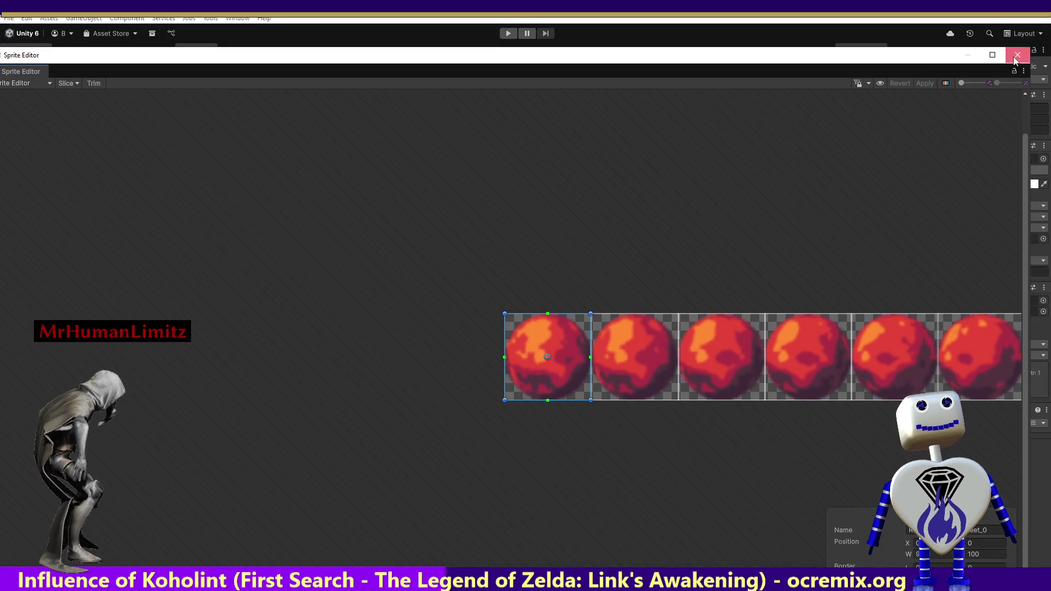
# Close the Sprite Editor, play the game to check the red planet animation, then stop it.
pyautogui.click(1015, 59)
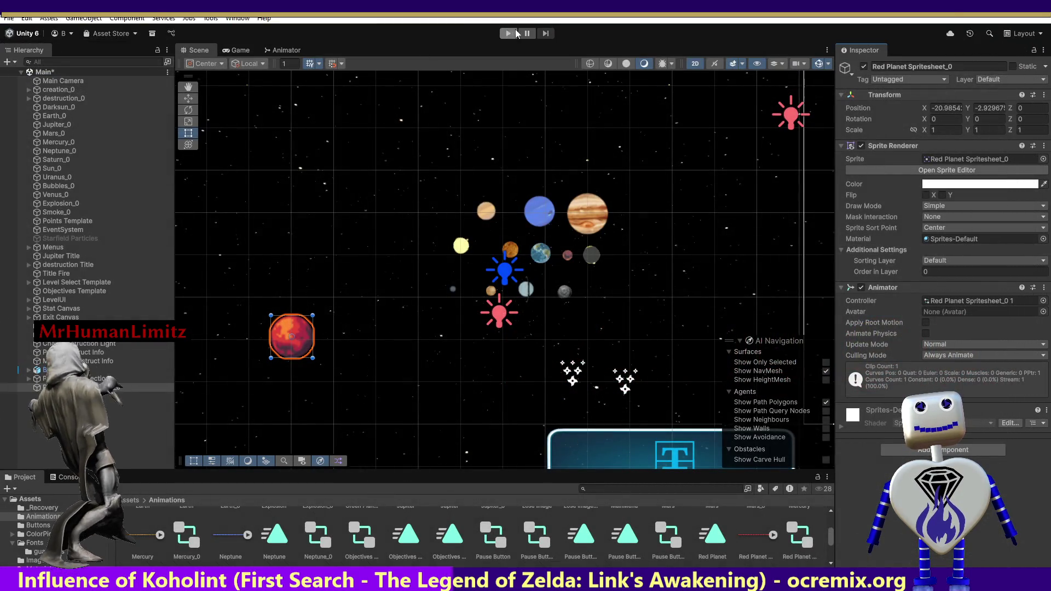
pyautogui.click(508, 33)
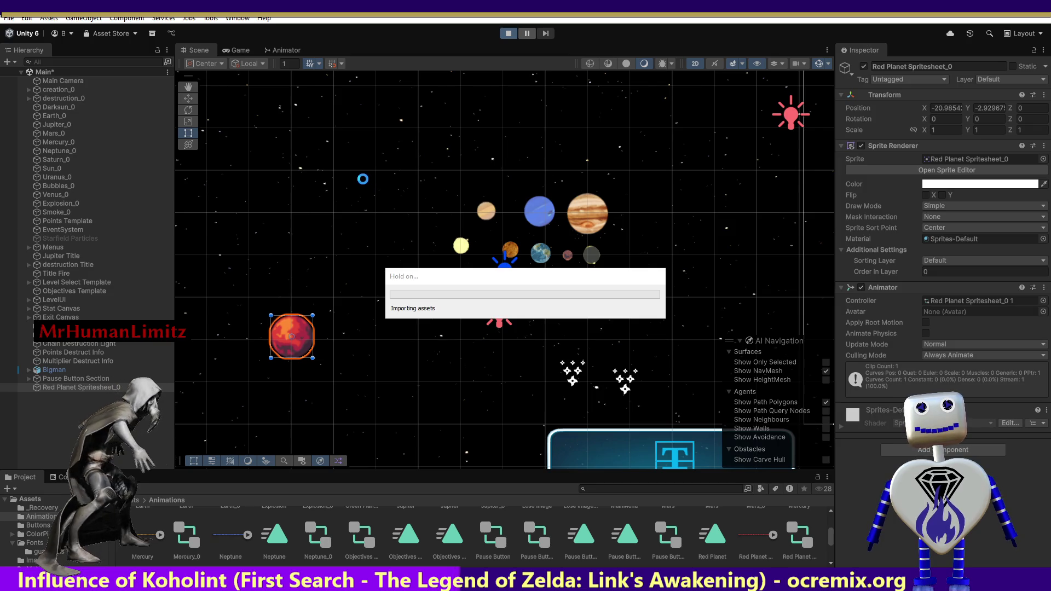
pyautogui.click(241, 50)
pyautogui.click(200, 50)
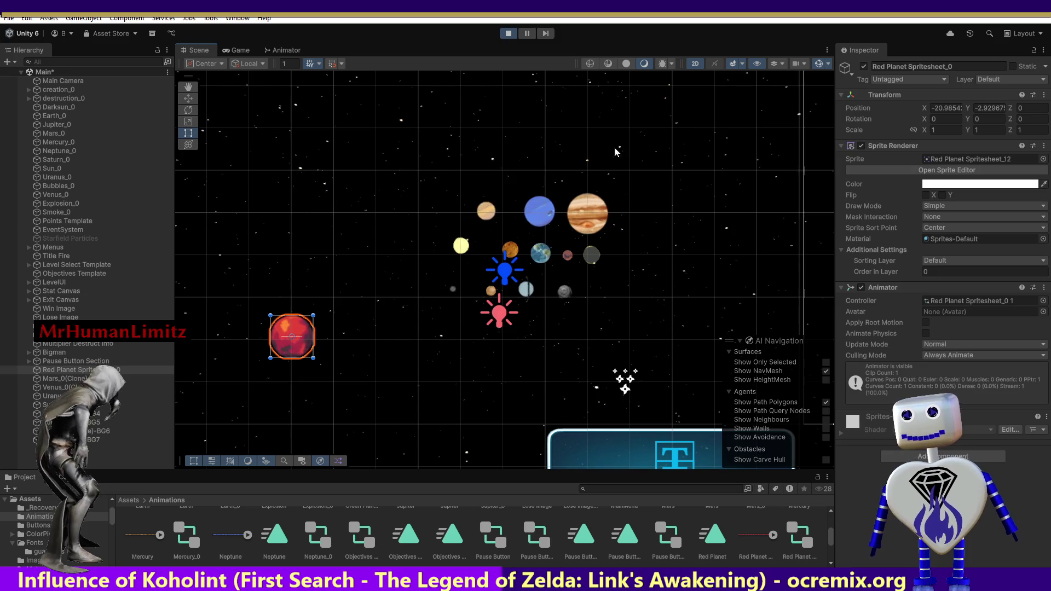
pyautogui.click(501, 35)
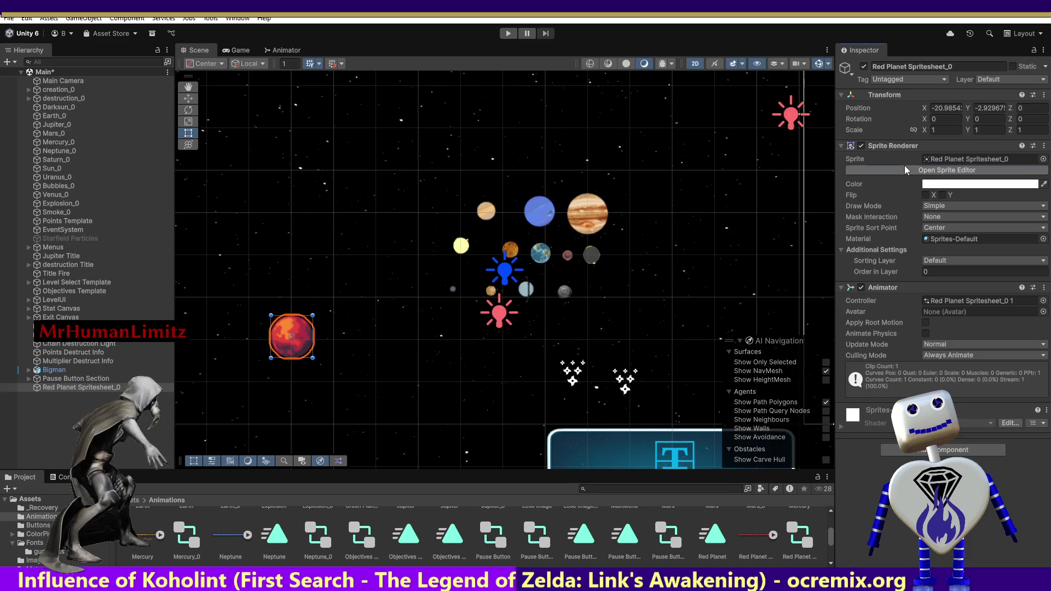
# In the Sprite Editor, refit one frame's outline by shifting it right and trimming its right edge.
pyautogui.click(904, 166)
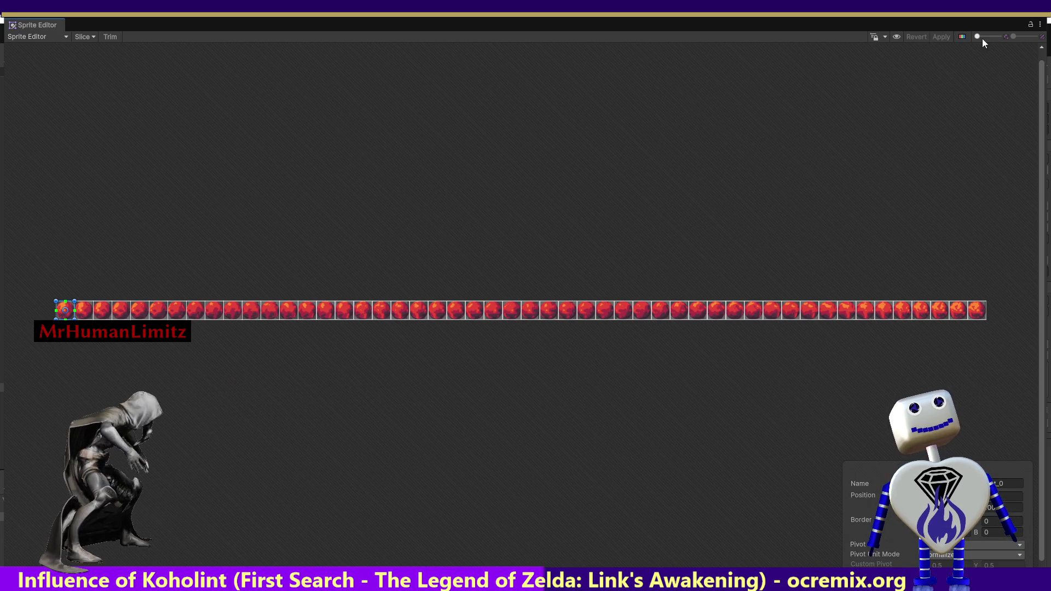
pyautogui.moveTo(978, 35); pyautogui.dragTo(981, 36)
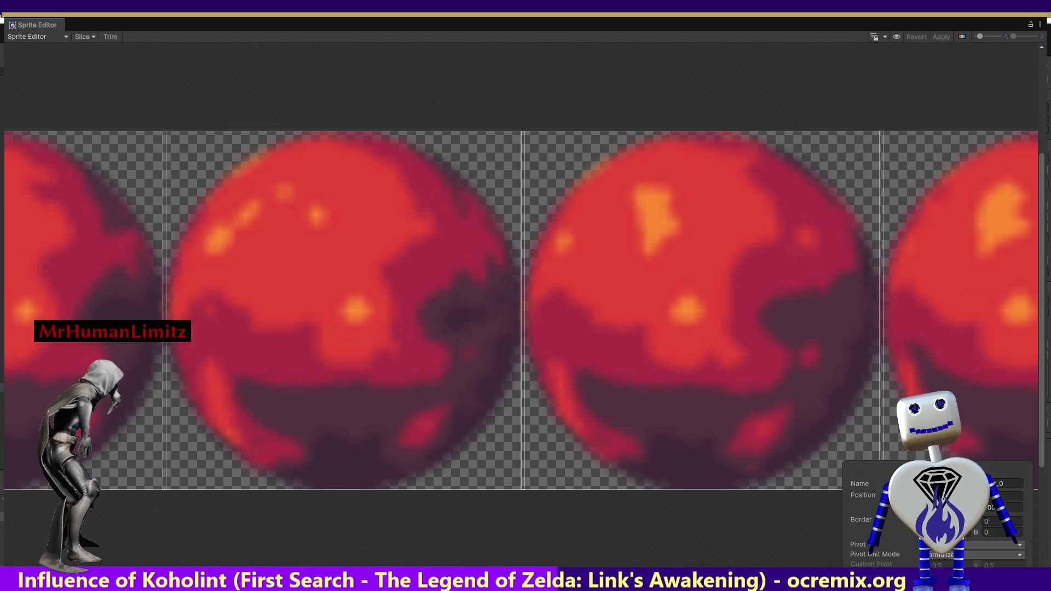
pyautogui.click(416, 400)
pyautogui.hscroll(-2, 44, 523)
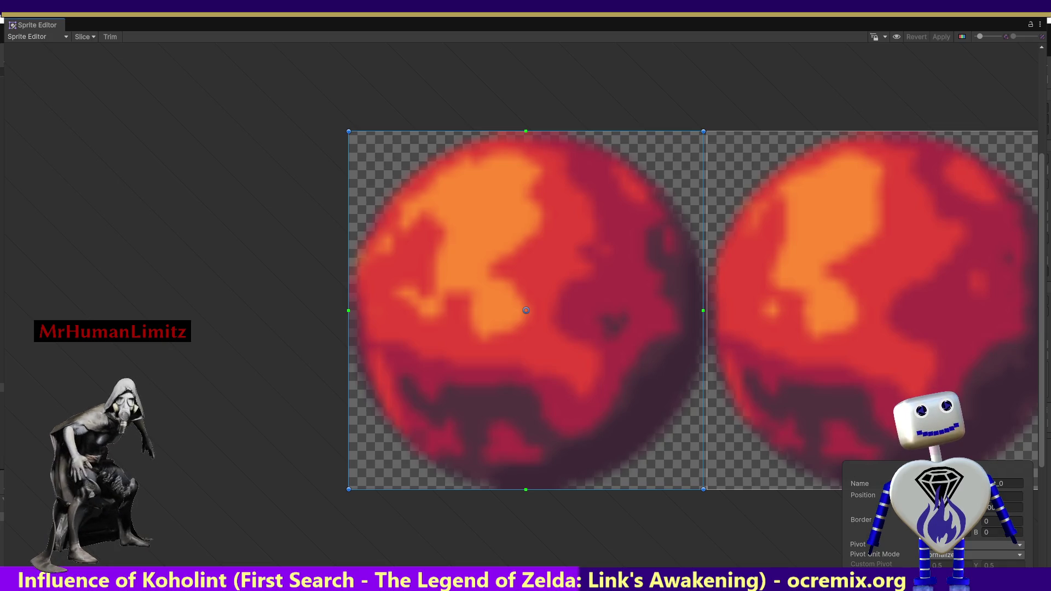
pyautogui.press('Return')
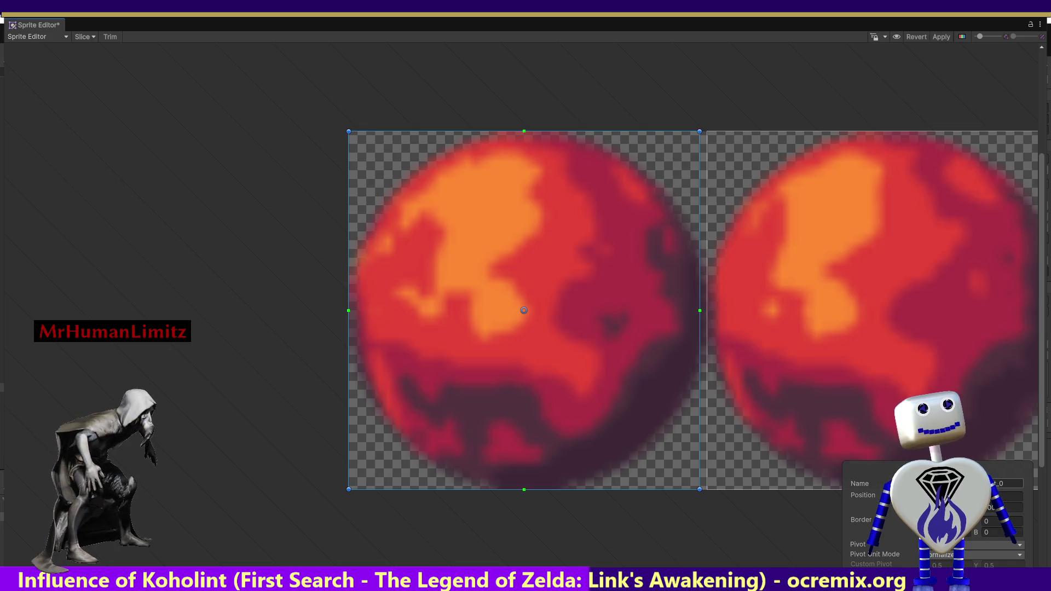
pyautogui.moveTo(530, 341); pyautogui.dragTo(536, 341)
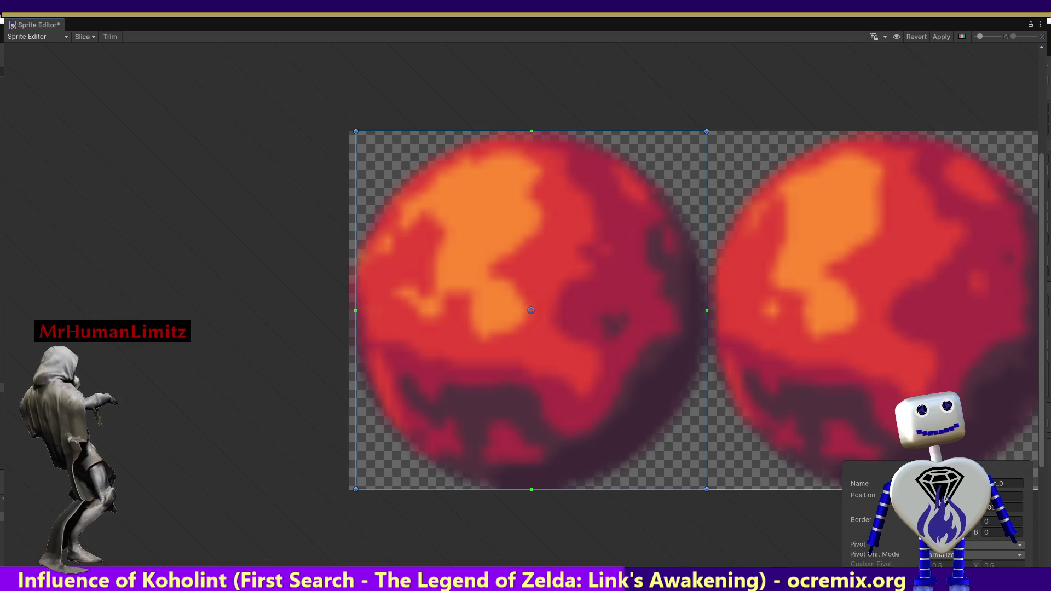
pyautogui.moveTo(707, 310); pyautogui.dragTo(703, 310)
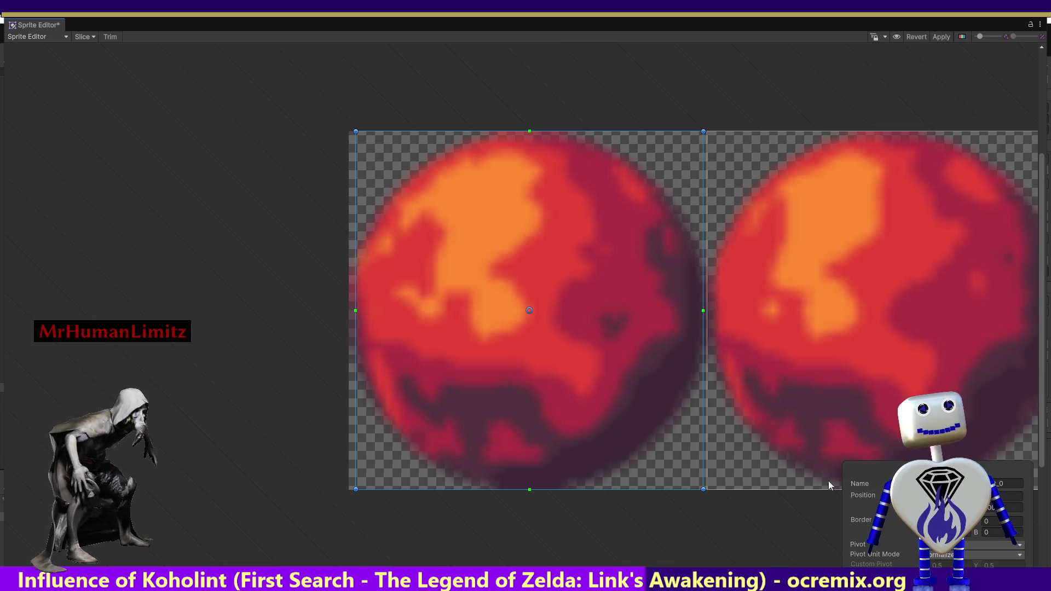
# Keep the frame's pivot at Center, apply the slicing and close the Sprite Editor.
pyautogui.click(993, 545)
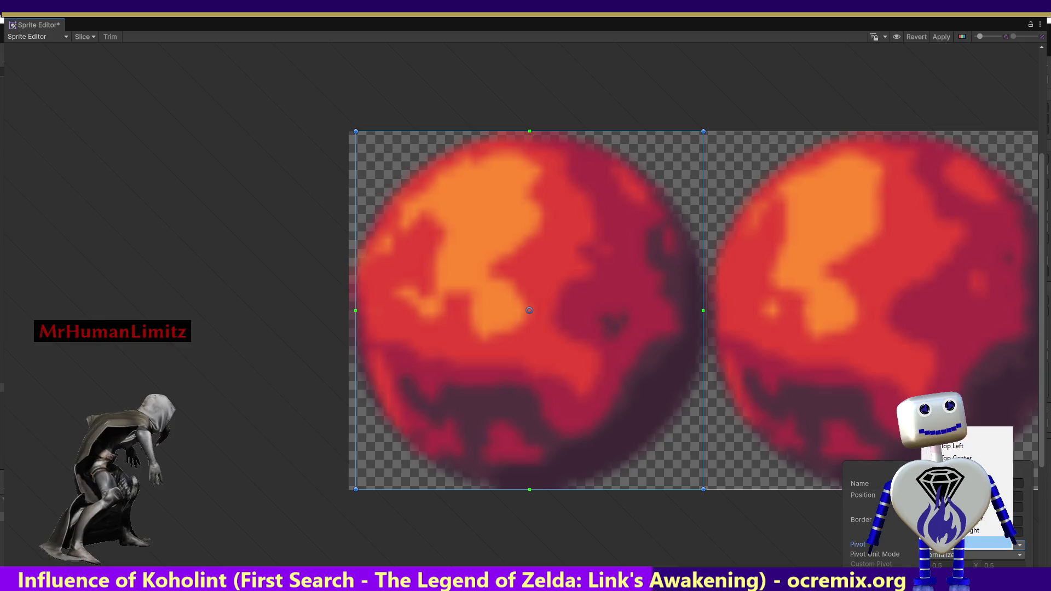
pyautogui.click(886, 473)
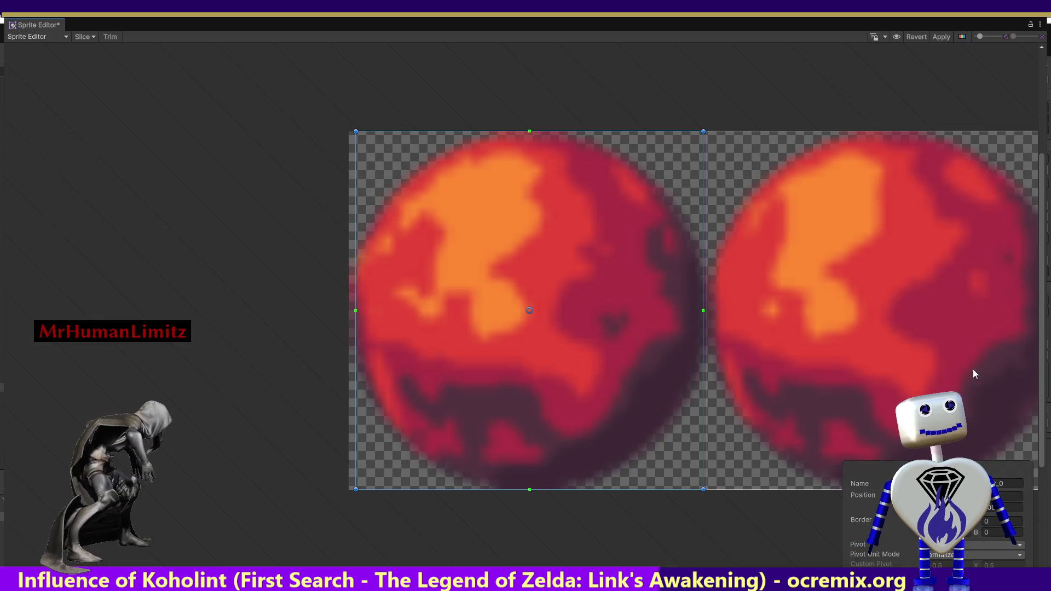
pyautogui.click(935, 40)
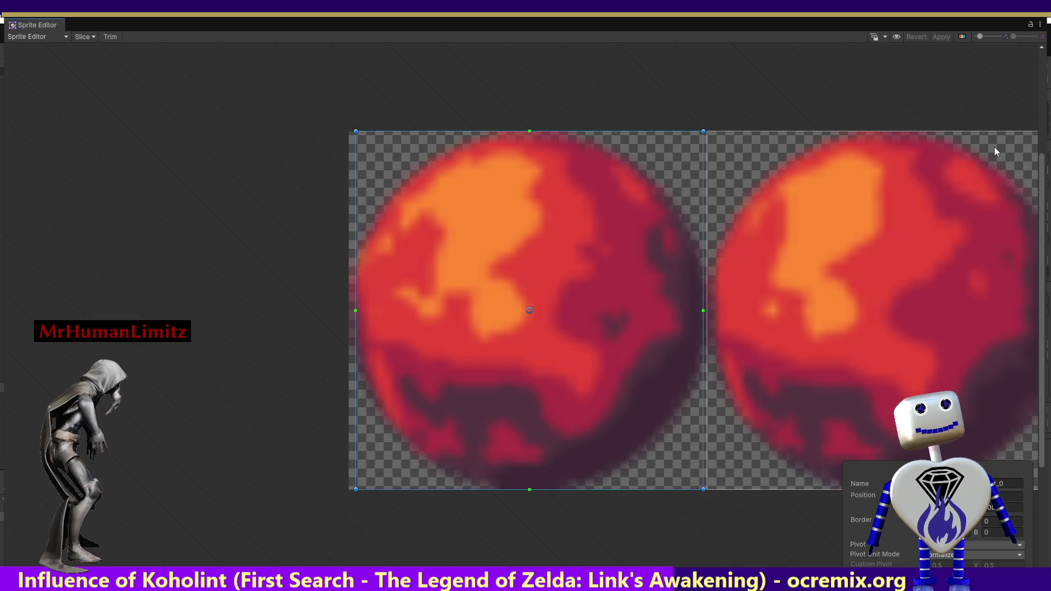
pyautogui.click(1037, 19)
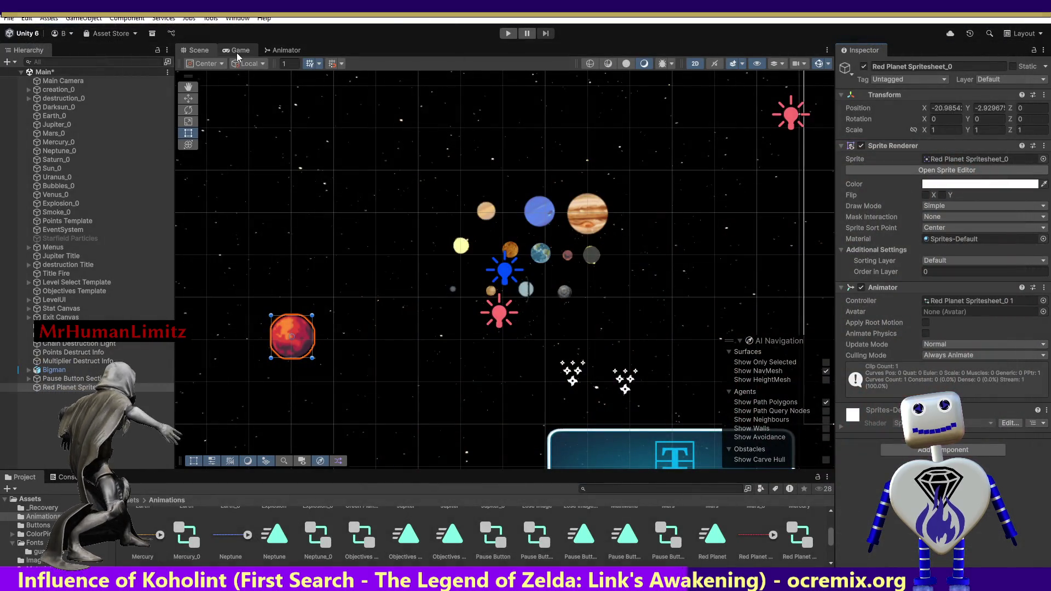
# Run the game, trial-resize the red planet and undo it, then select Pause Button Canvas.
pyautogui.click(507, 33)
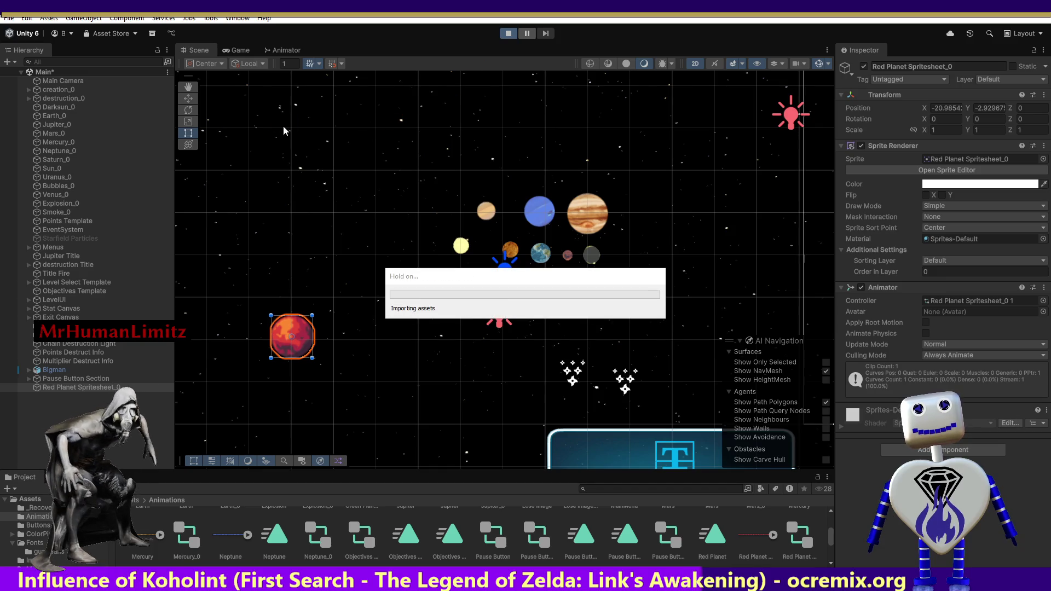
pyautogui.click(188, 51)
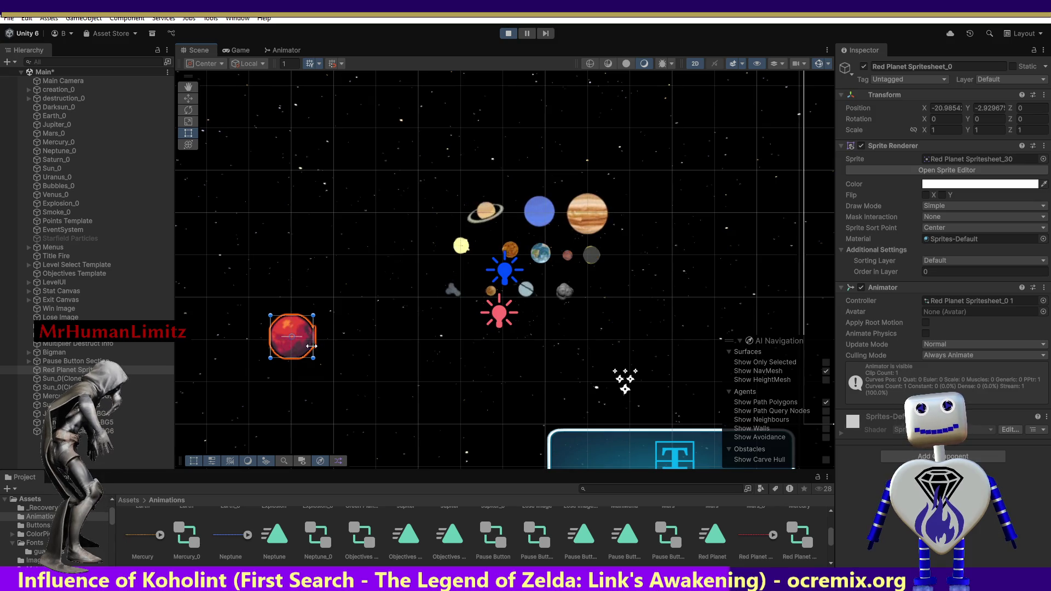
pyautogui.moveTo(313, 357)
pyautogui.mouseDown()
pyautogui.moveTo(316, 366)
pyautogui.moveTo(304, 358)
pyautogui.mouseUp()
pyautogui.hotkey('ctrl', 'z')
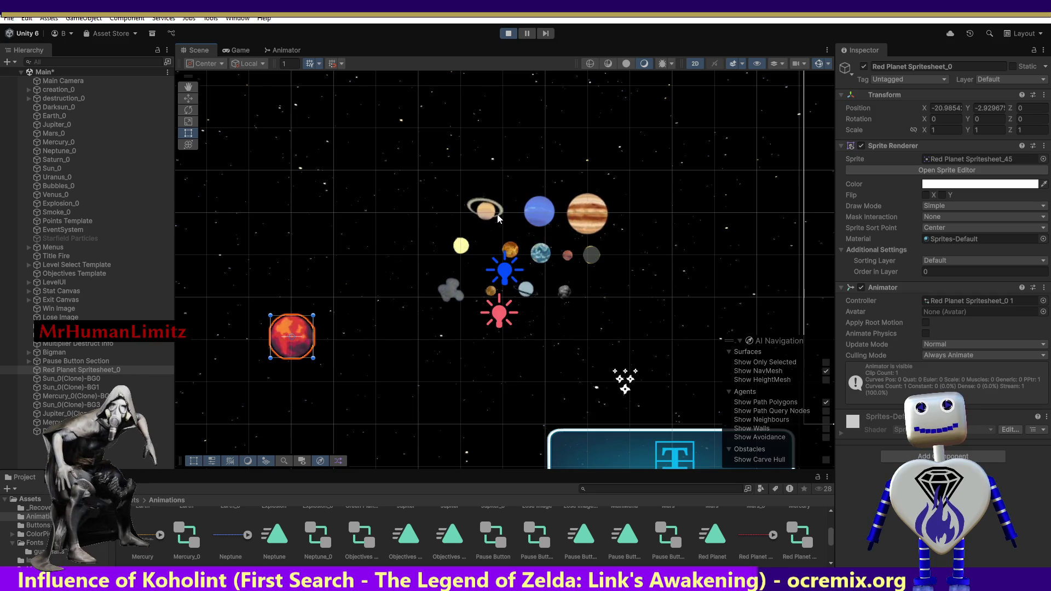
pyautogui.click(346, 215)
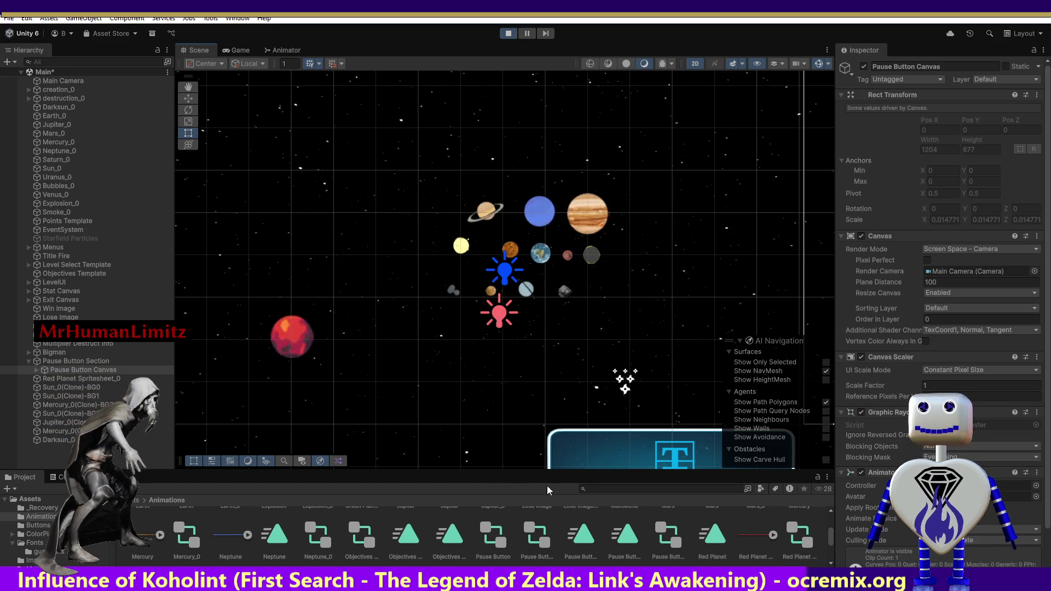
# Drag the Black Hole and Dark Sun spritesheets from the Animations folder into the scene.
pyautogui.moveTo(829, 539)
pyautogui.mouseDown()
pyautogui.moveTo(832, 524)
pyautogui.moveTo(836, 553)
pyautogui.moveTo(837, 524)
pyautogui.mouseUp()
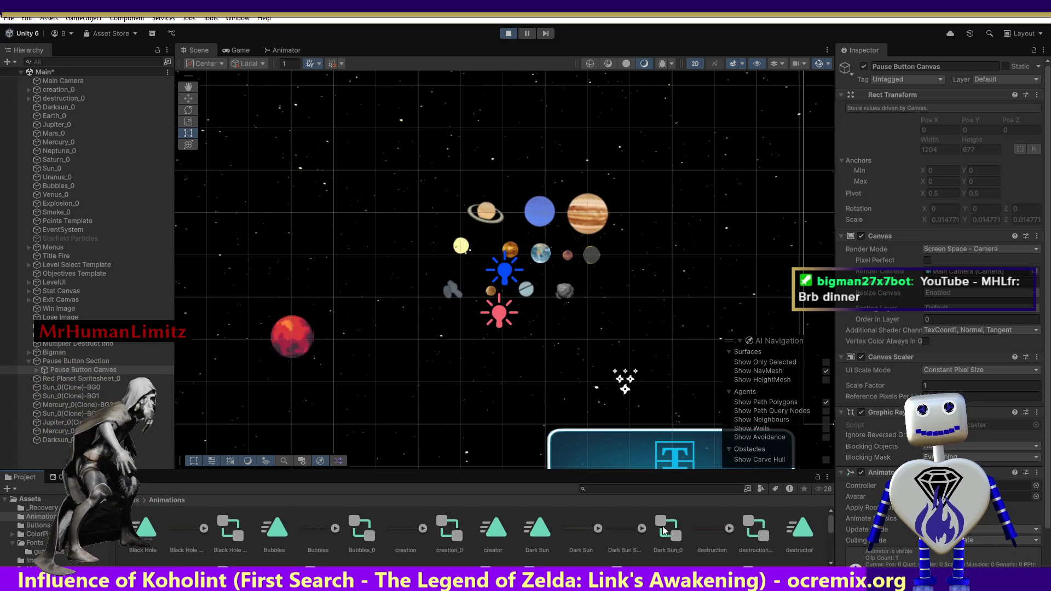
pyautogui.click(187, 549)
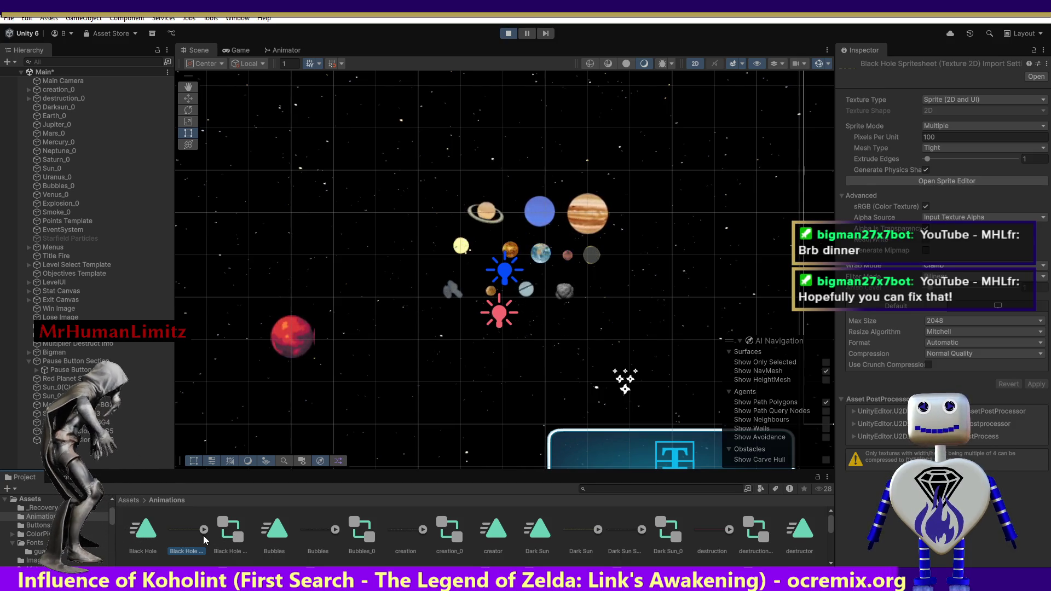
pyautogui.moveTo(188, 530)
pyautogui.mouseDown()
pyautogui.moveTo(342, 419)
pyautogui.moveTo(374, 373)
pyautogui.mouseUp()
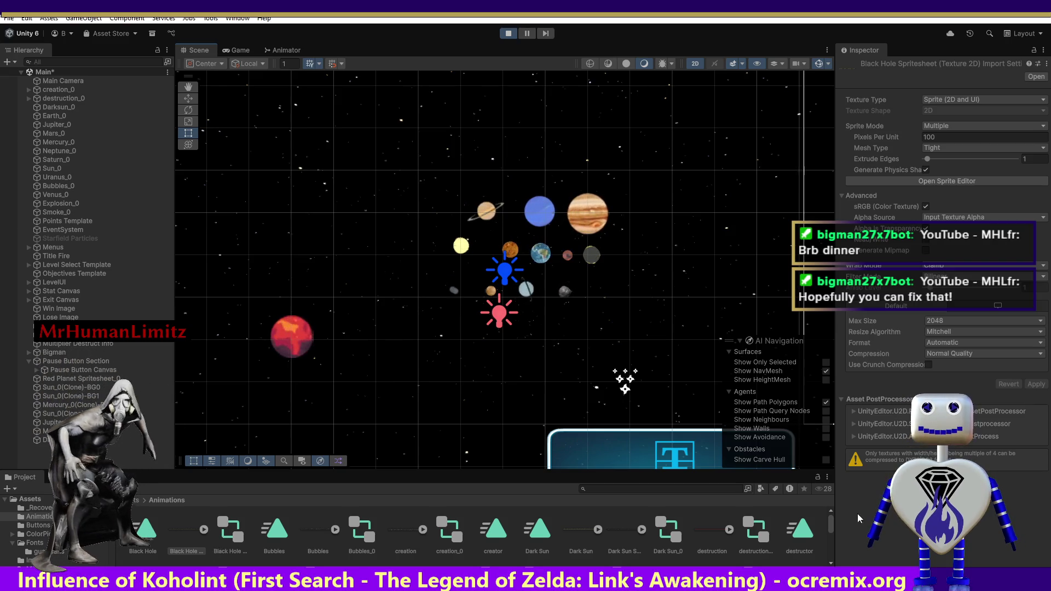
pyautogui.moveTo(613, 530)
pyautogui.mouseDown()
pyautogui.moveTo(488, 417)
pyautogui.moveTo(413, 387)
pyautogui.mouseUp()
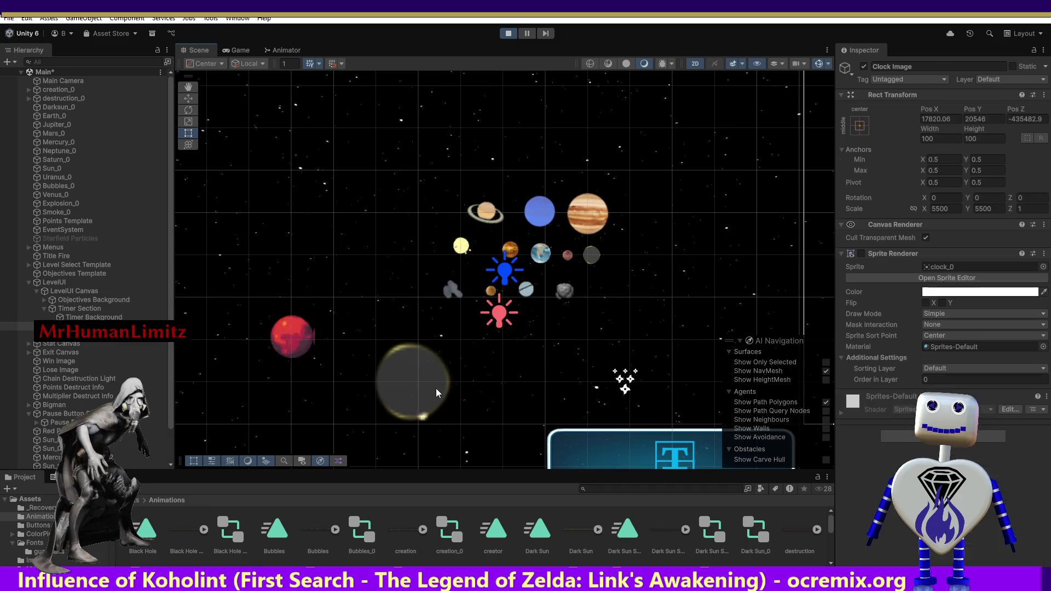
# Place the Dark Sun right of Jupiter at X -12.46, Y -1.03, keeping scale 1.
pyautogui.click(431, 386)
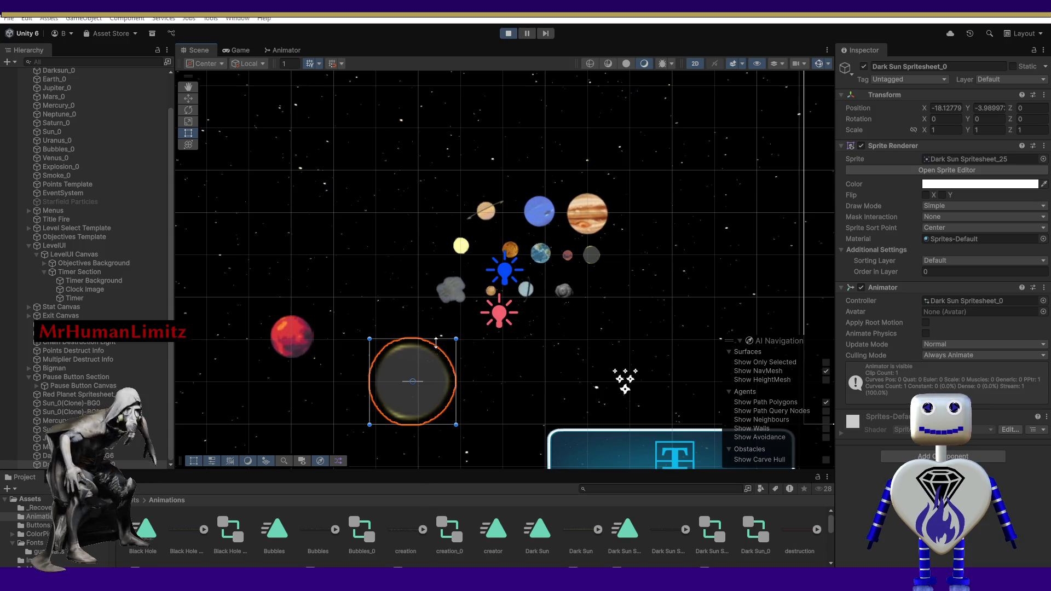
pyautogui.moveTo(427, 364)
pyautogui.mouseDown()
pyautogui.moveTo(599, 302)
pyautogui.moveTo(669, 238)
pyautogui.mouseUp()
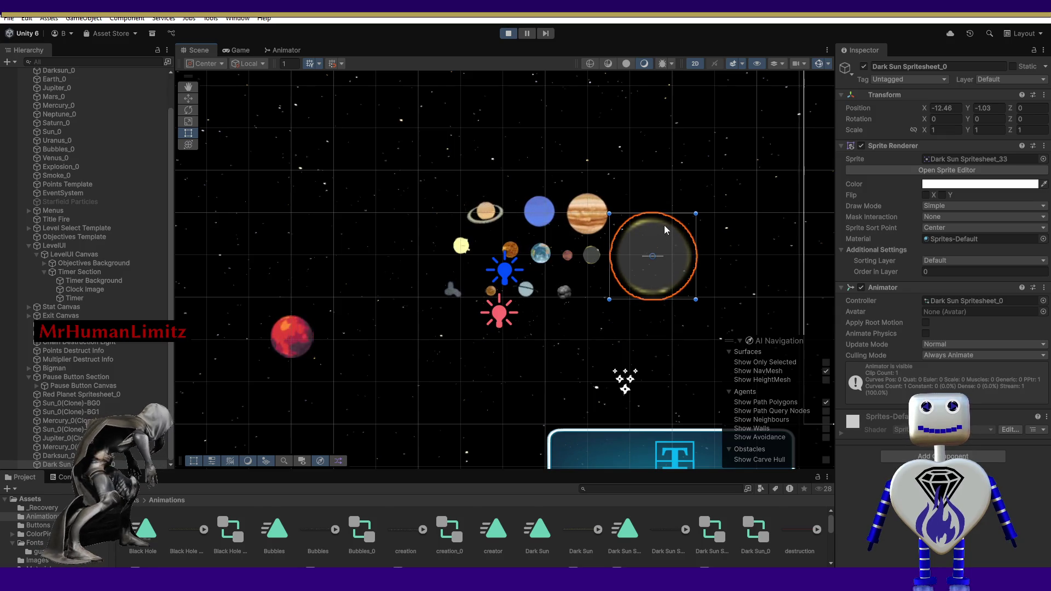
pyautogui.moveTo(609, 213); pyautogui.dragTo(644, 255)
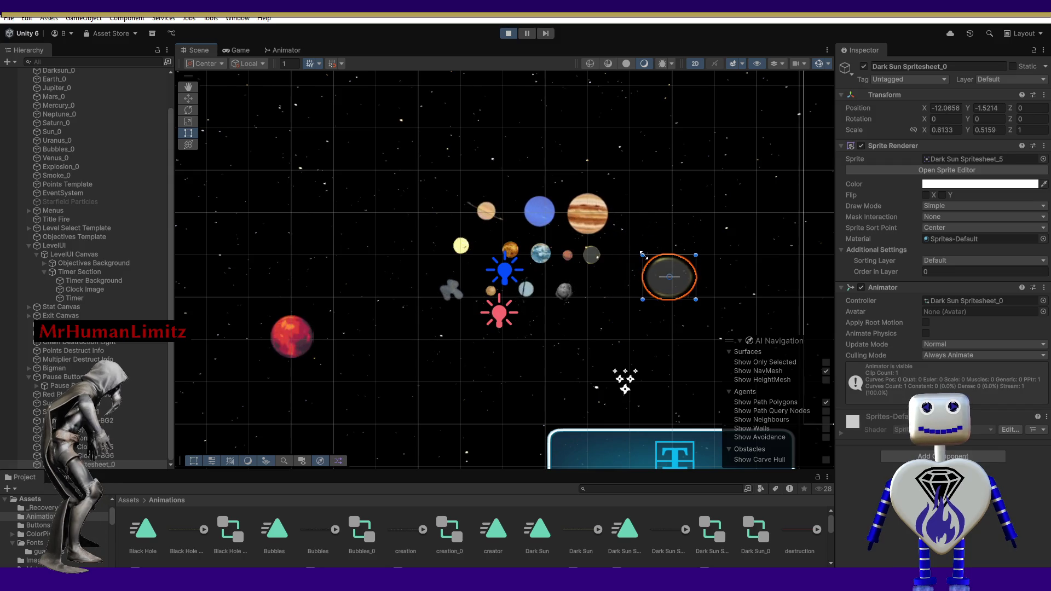
pyautogui.hotkey('ctrl', 'z')
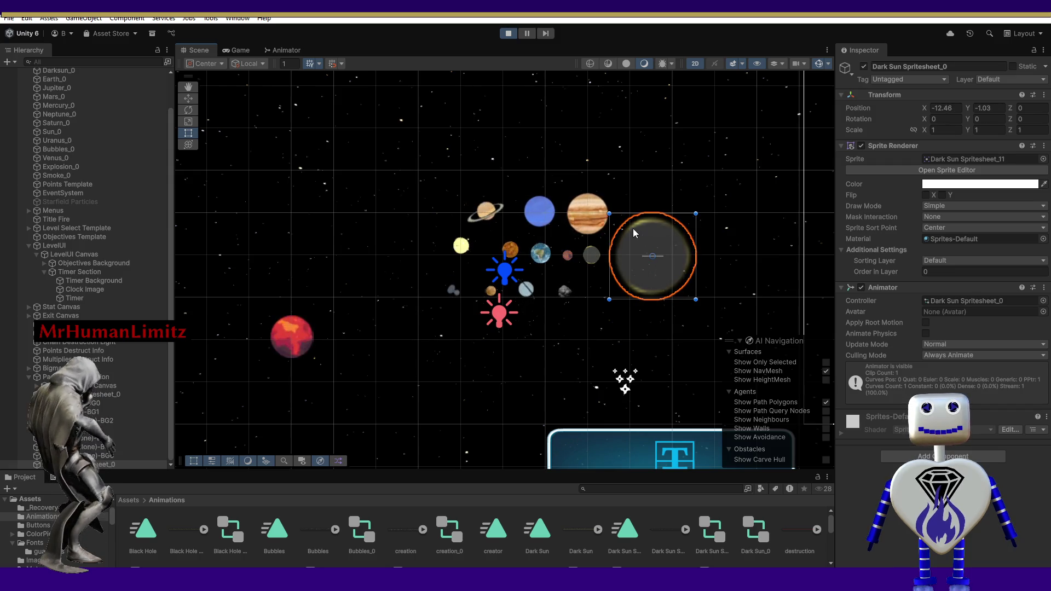
pyautogui.moveTo(622, 239)
pyautogui.mouseDown()
pyautogui.moveTo(654, 257)
pyautogui.moveTo(642, 290)
pyautogui.mouseUp()
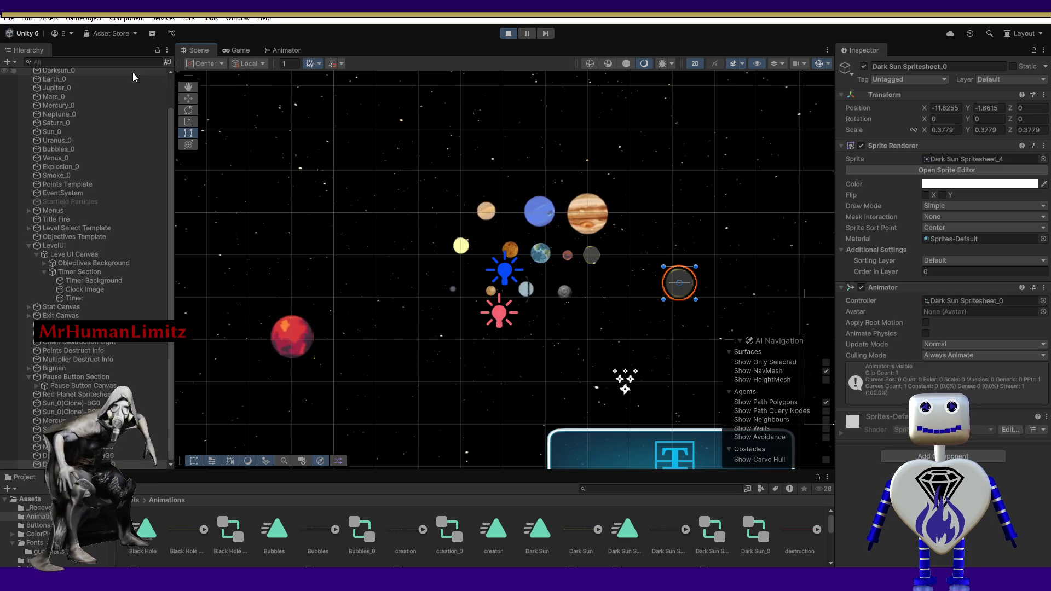
pyautogui.click(189, 98)
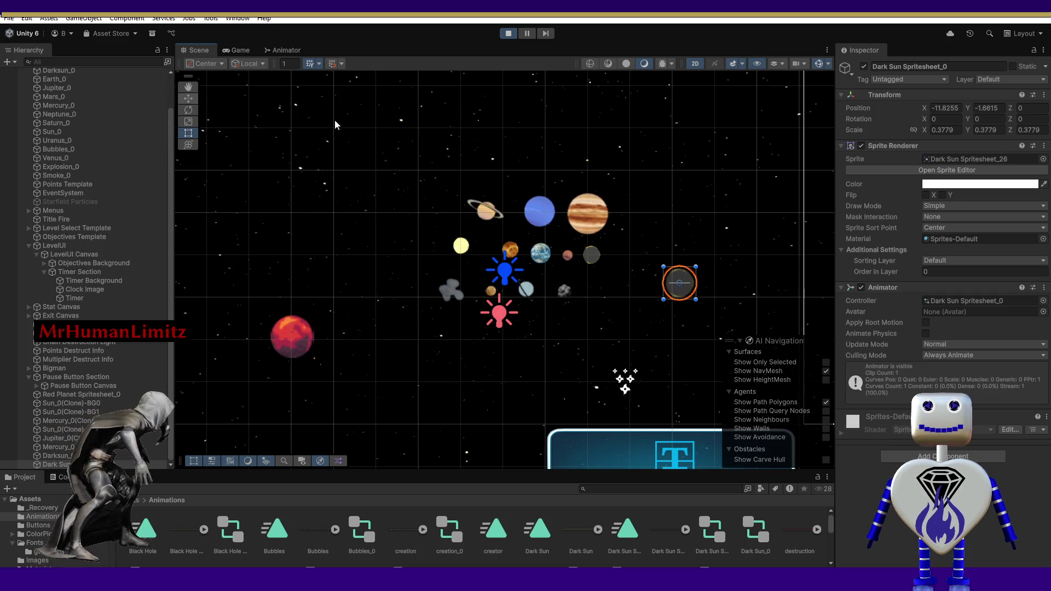
pyautogui.moveTo(684, 282); pyautogui.dragTo(631, 251)
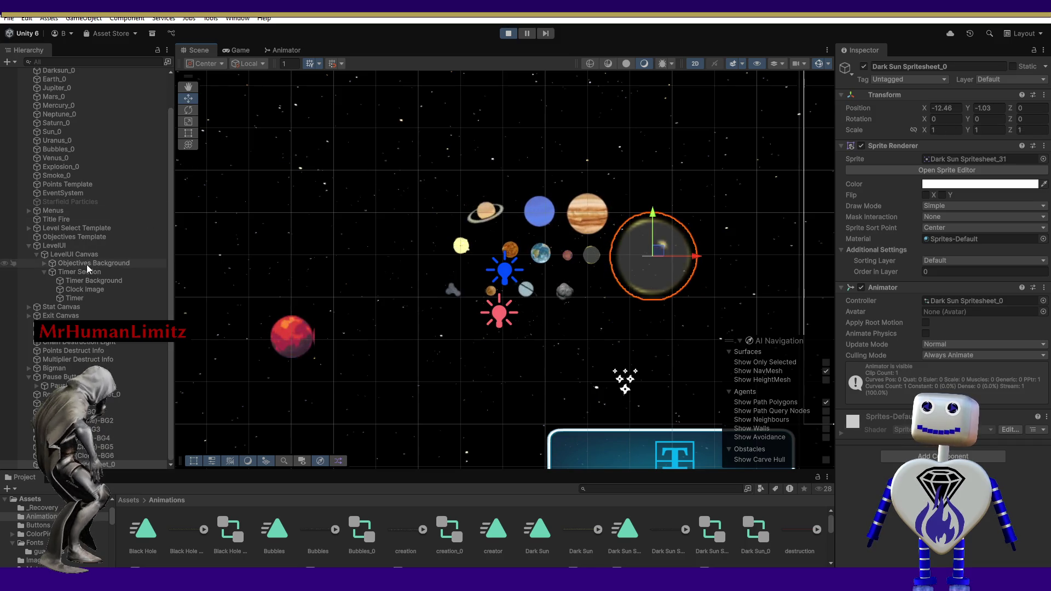
# Select Dark Sun Spritesheet_0 in the scene after checking Darksun_0 and Clock Image.
pyautogui.click(588, 261)
pyautogui.click(588, 259)
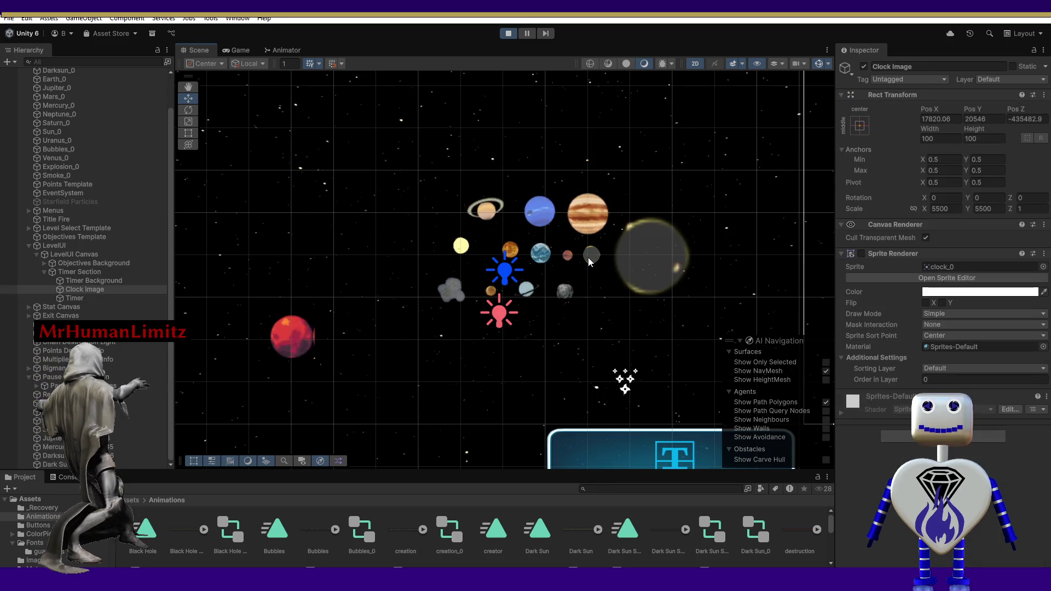
pyautogui.click(588, 260)
pyautogui.click(588, 259)
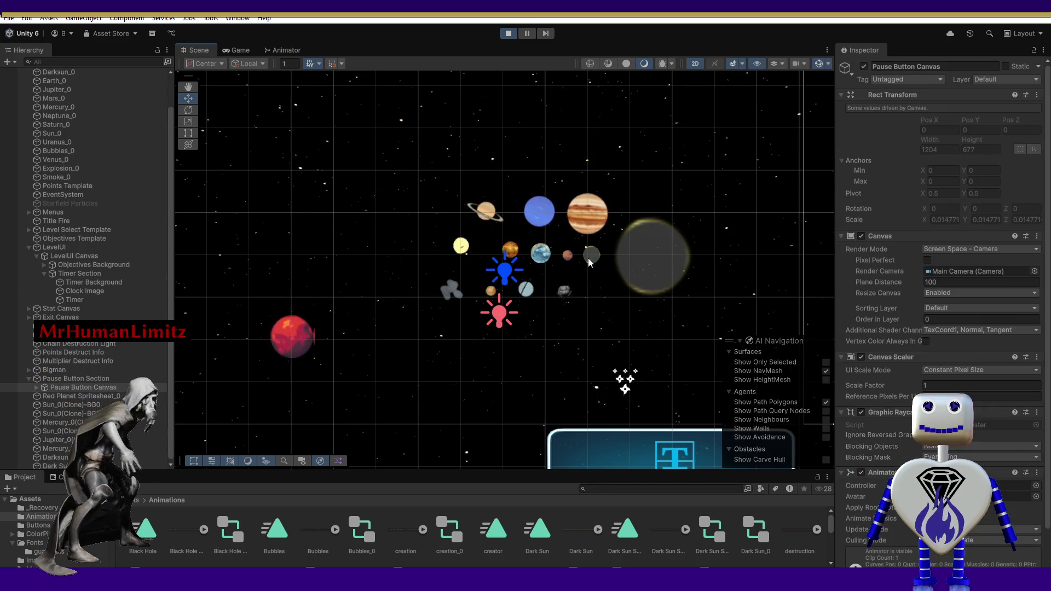
pyautogui.click(587, 258)
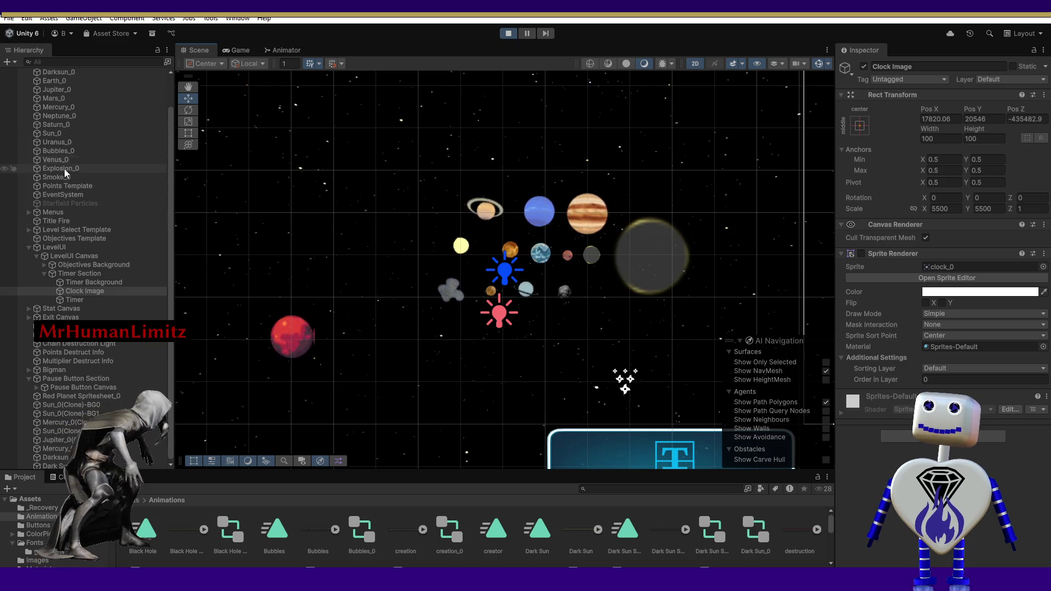
pyautogui.click(61, 74)
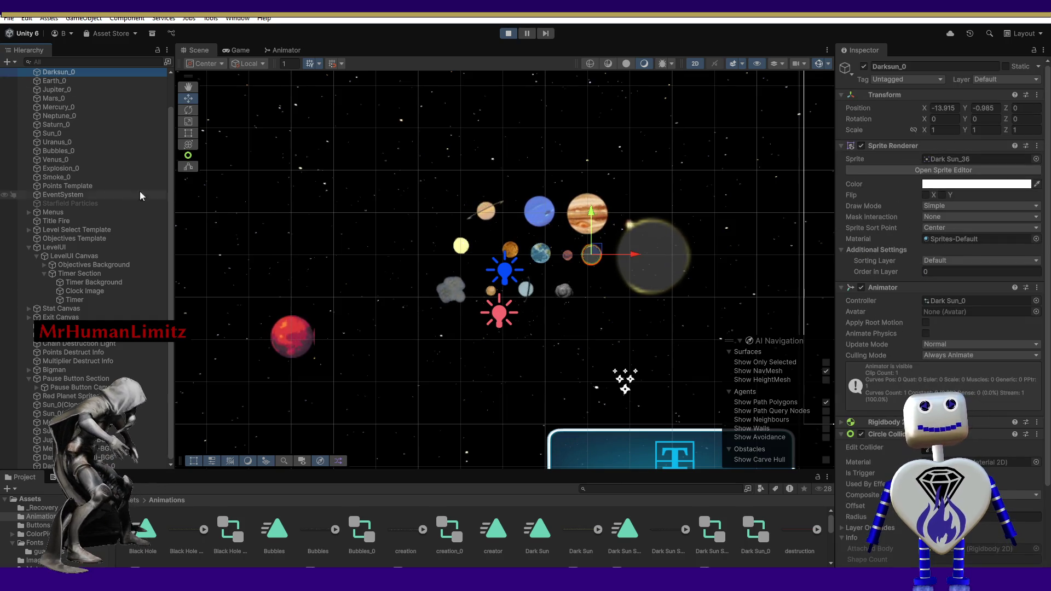
pyautogui.click(657, 249)
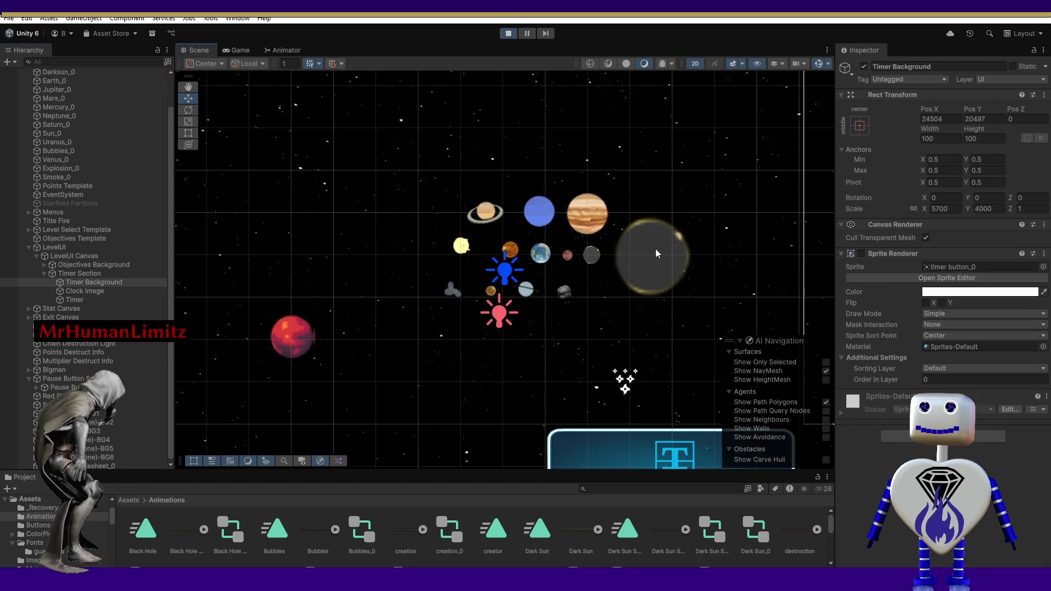
pyautogui.click(656, 249)
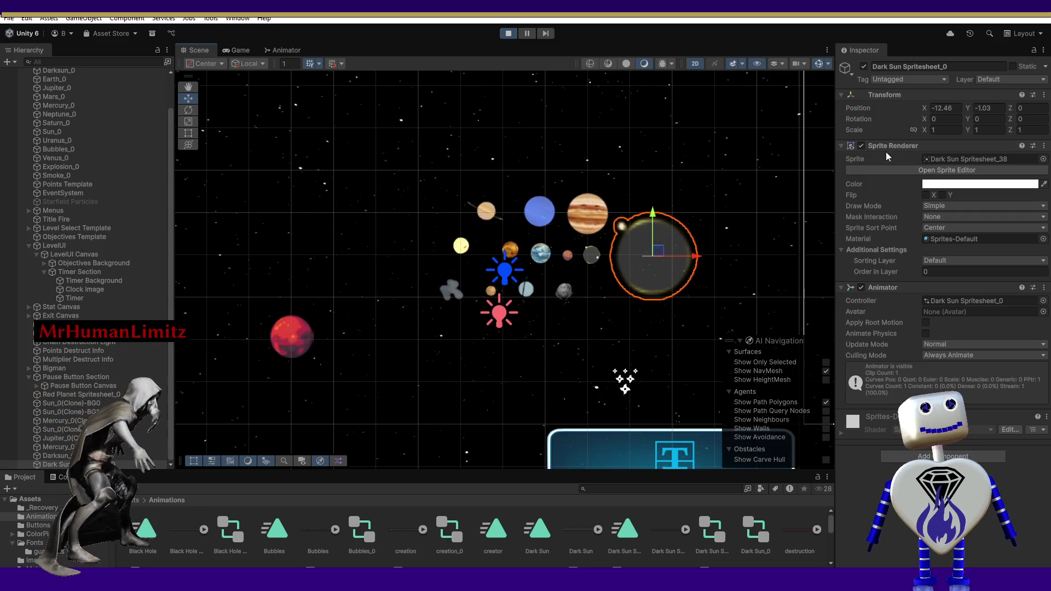
pyautogui.click(930, 130)
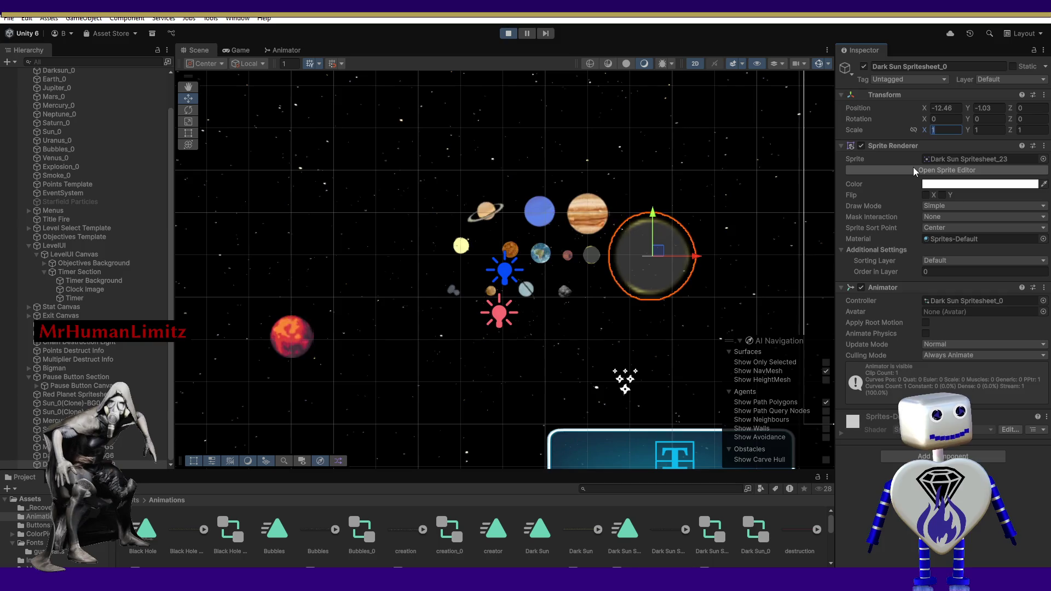
# Set the dark sun's X scale to 0.25 and shrink it slightly further.
pyautogui.write('0.5')
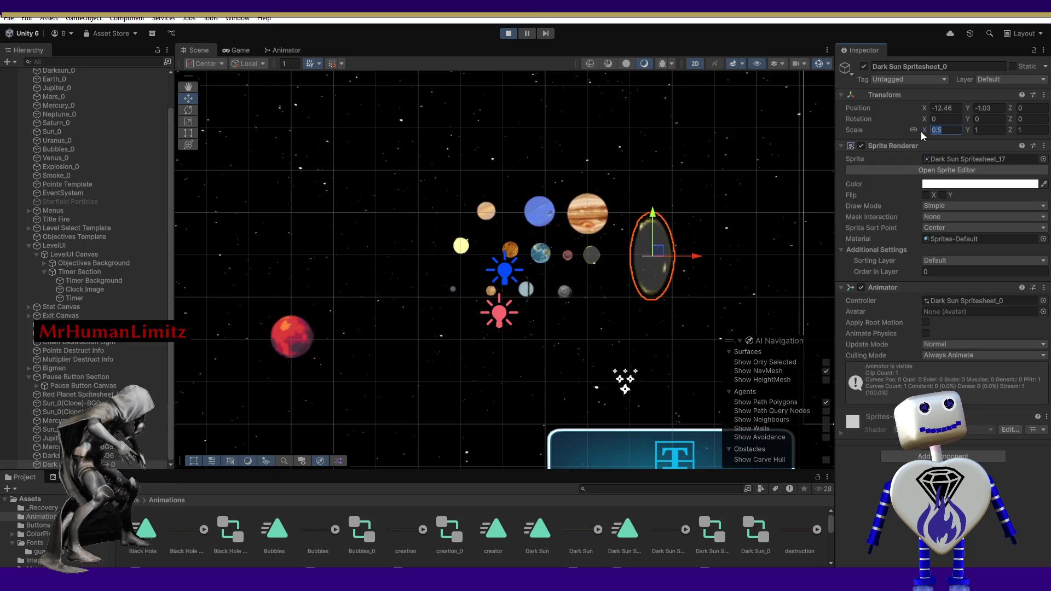
pyautogui.write('1')
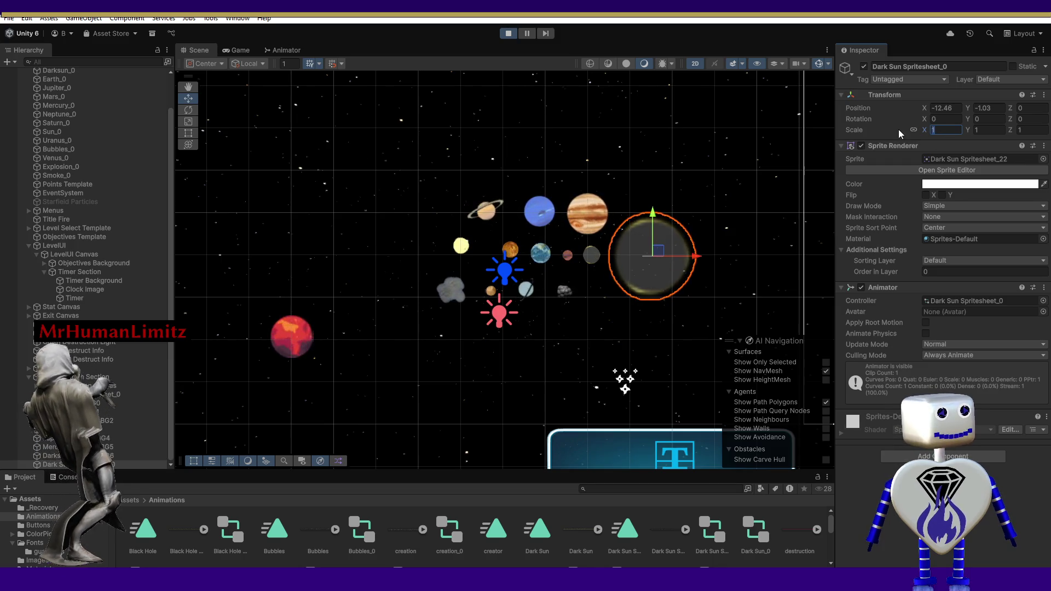
pyautogui.write('.5')
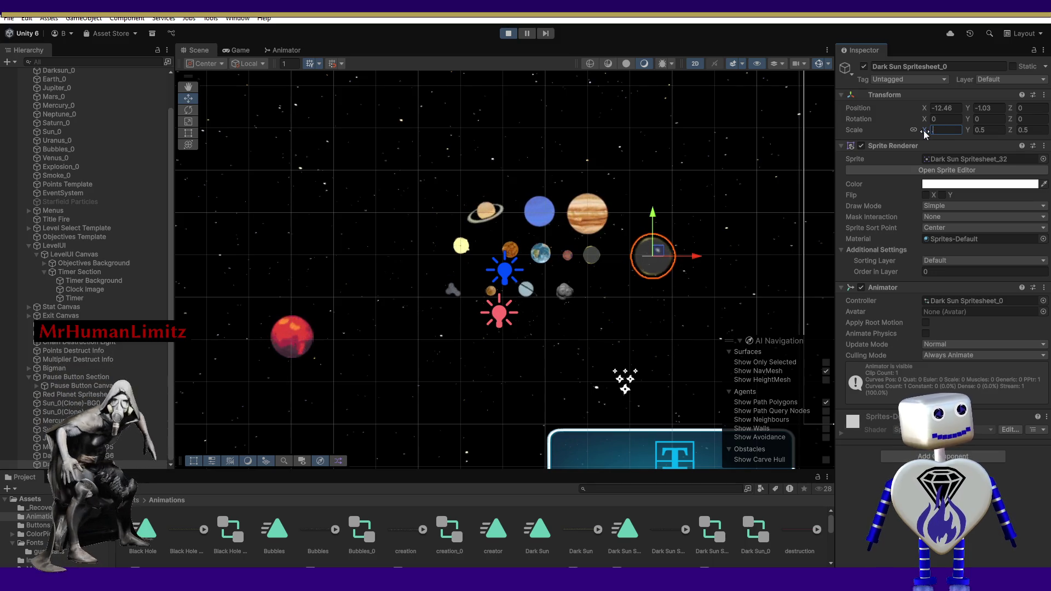
pyautogui.write('.25')
pyautogui.press('Return')
pyautogui.moveTo(659, 254); pyautogui.dragTo(612, 252)
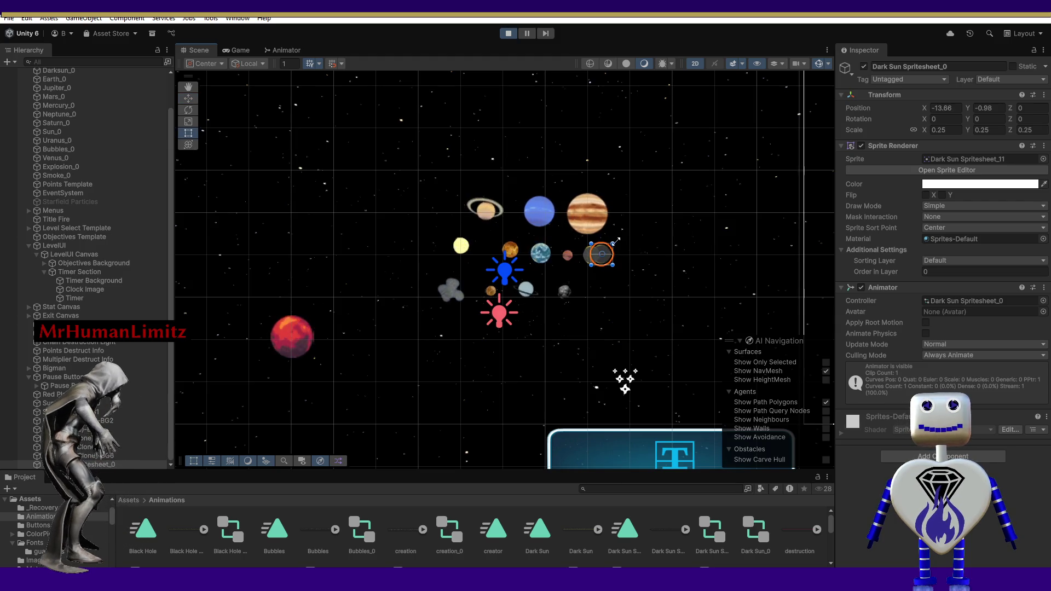
pyautogui.moveTo(613, 240); pyautogui.dragTo(609, 243)
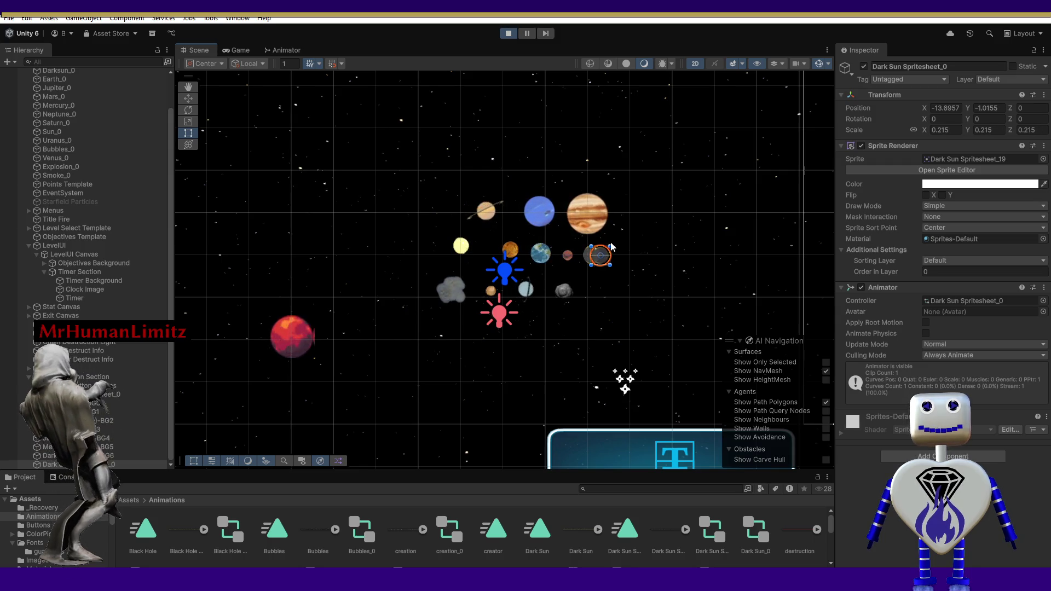
# Move the dark sun down-left toward the red planet.
pyautogui.click(188, 98)
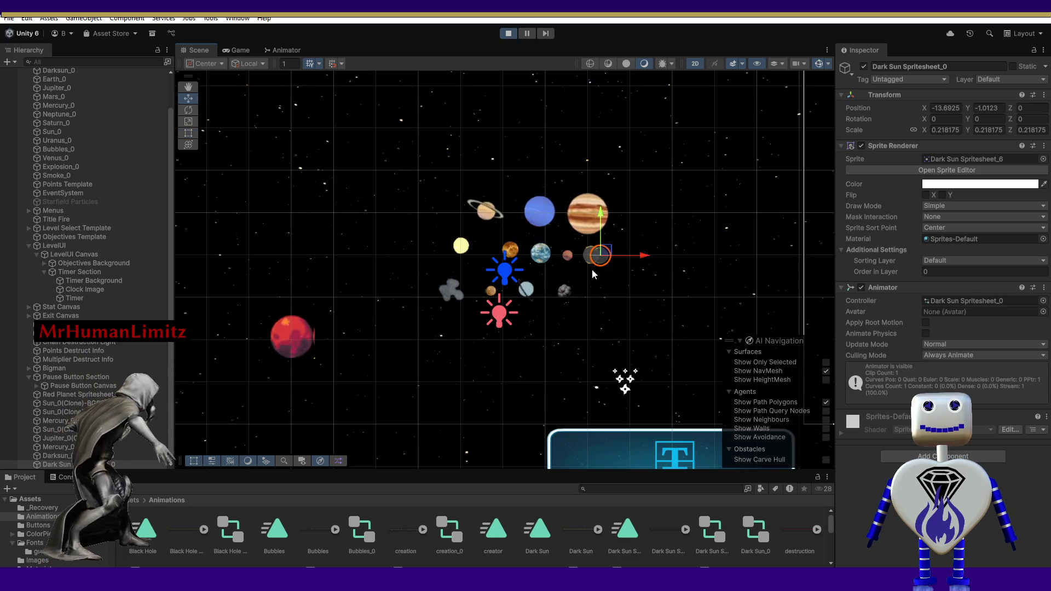
pyautogui.moveTo(605, 250); pyautogui.dragTo(595, 251)
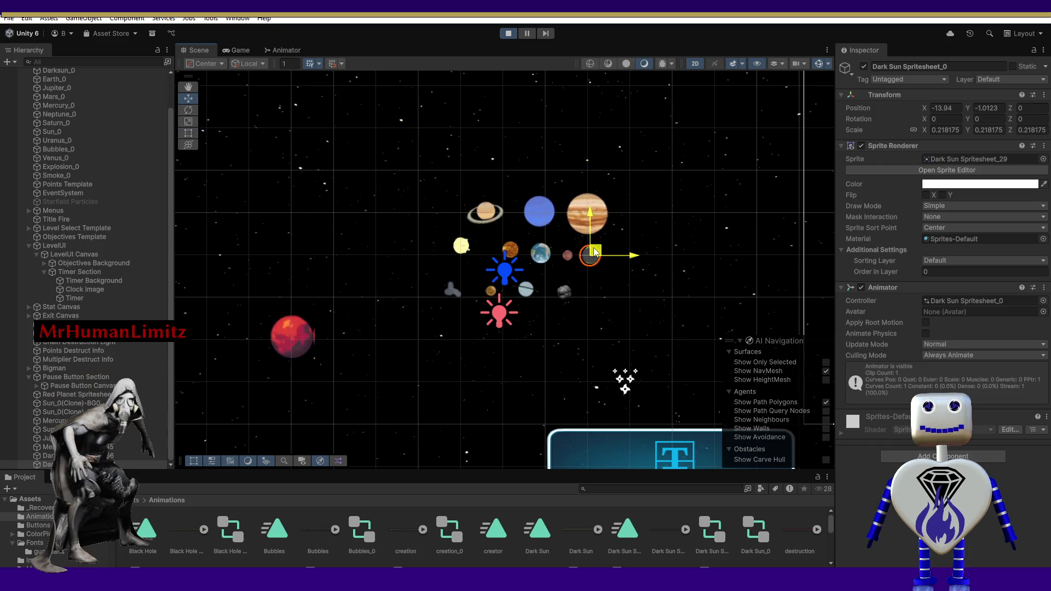
pyautogui.moveTo(595, 252)
pyautogui.mouseDown()
pyautogui.moveTo(493, 364)
pyautogui.moveTo(394, 348)
pyautogui.mouseUp()
pyautogui.click(475, 377)
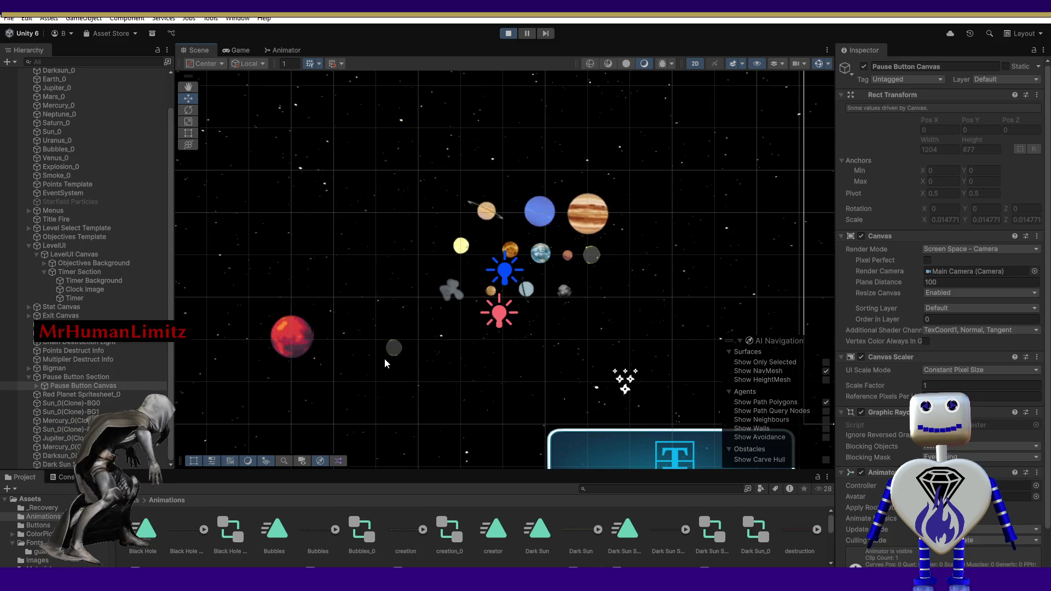
# Move the dark sun next to the red planet.
pyautogui.click(392, 349)
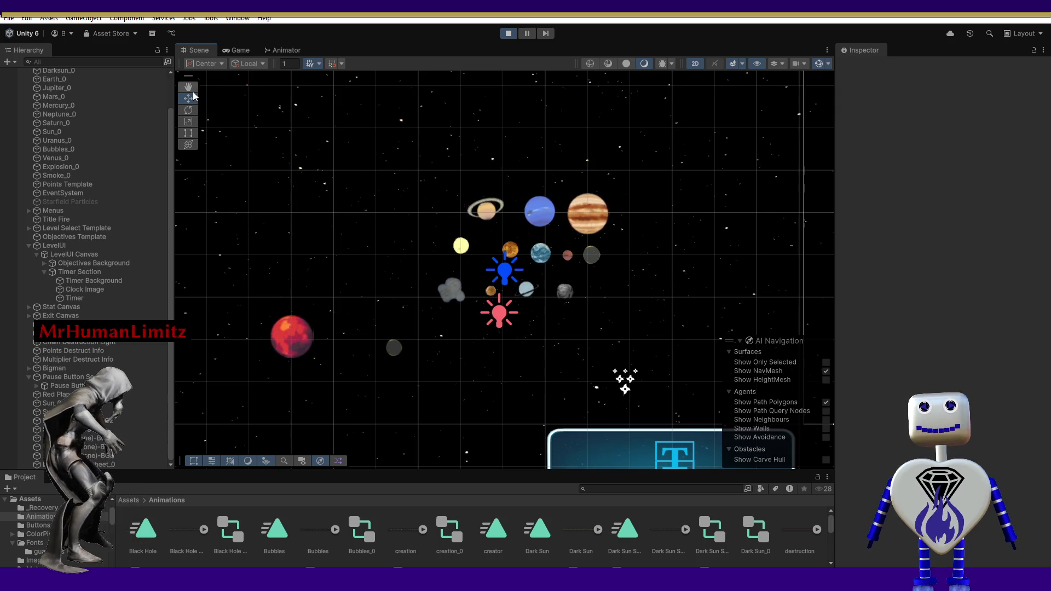
pyautogui.click(395, 347)
pyautogui.moveTo(399, 345)
pyautogui.mouseDown()
pyautogui.moveTo(368, 329)
pyautogui.moveTo(345, 327)
pyautogui.moveTo(346, 336)
pyautogui.mouseUp()
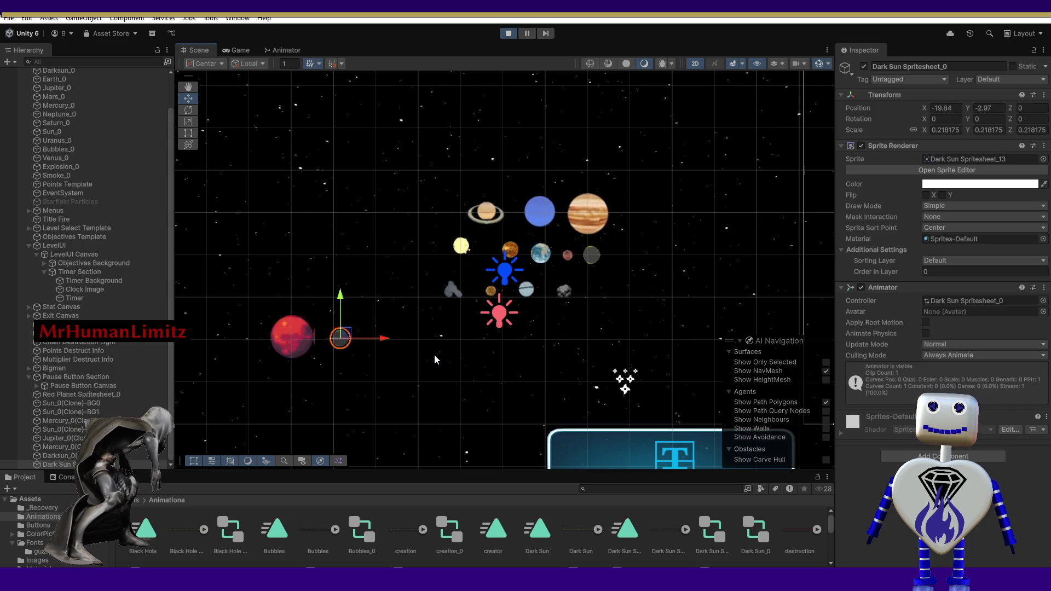
pyautogui.click(368, 389)
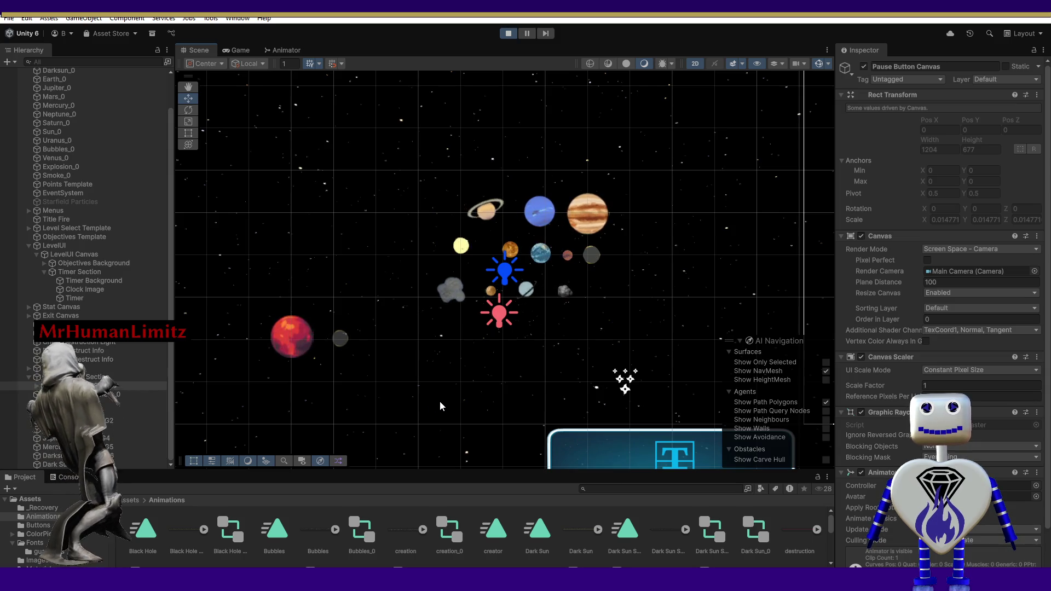
# Inspect the Red Planet sprite sheet object and stop the running game.
pyautogui.click(296, 337)
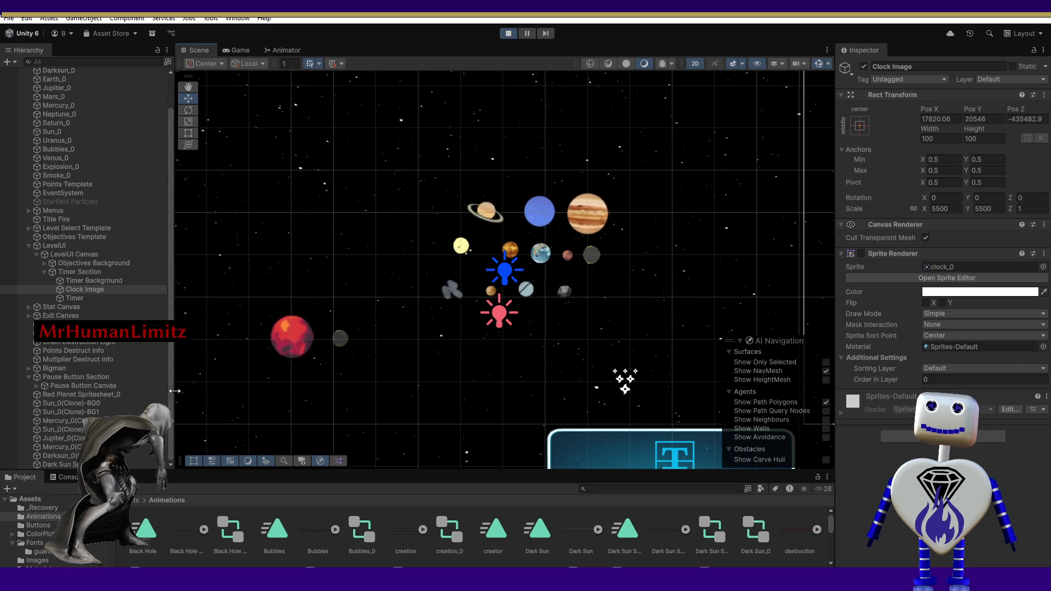
pyautogui.click(74, 394)
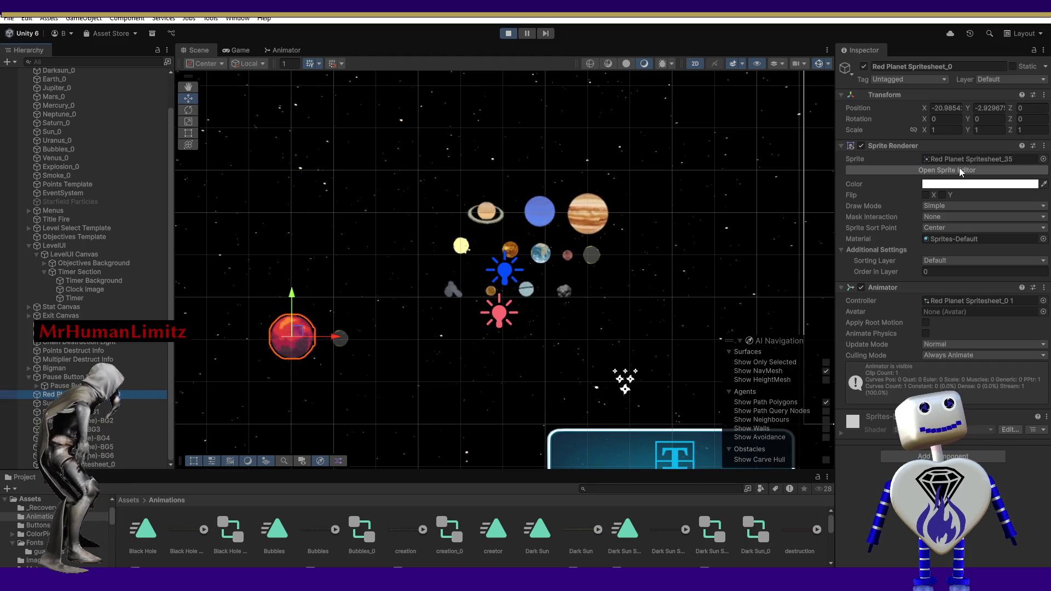
pyautogui.click(507, 33)
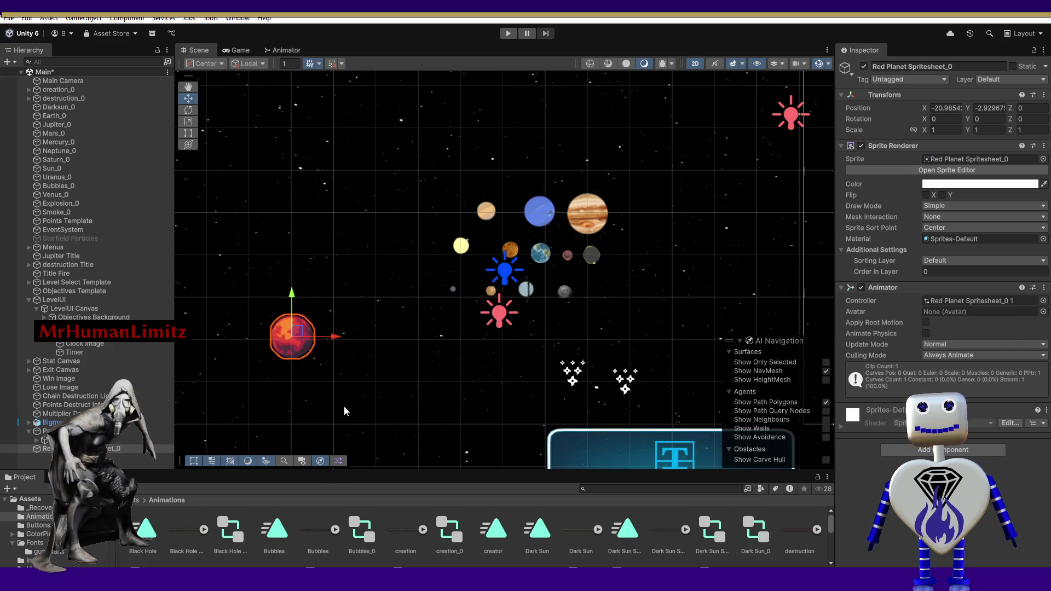
# Drag the Dark Sun spritesheet from Animations into the scene beside the red planet.
pyautogui.click(193, 535)
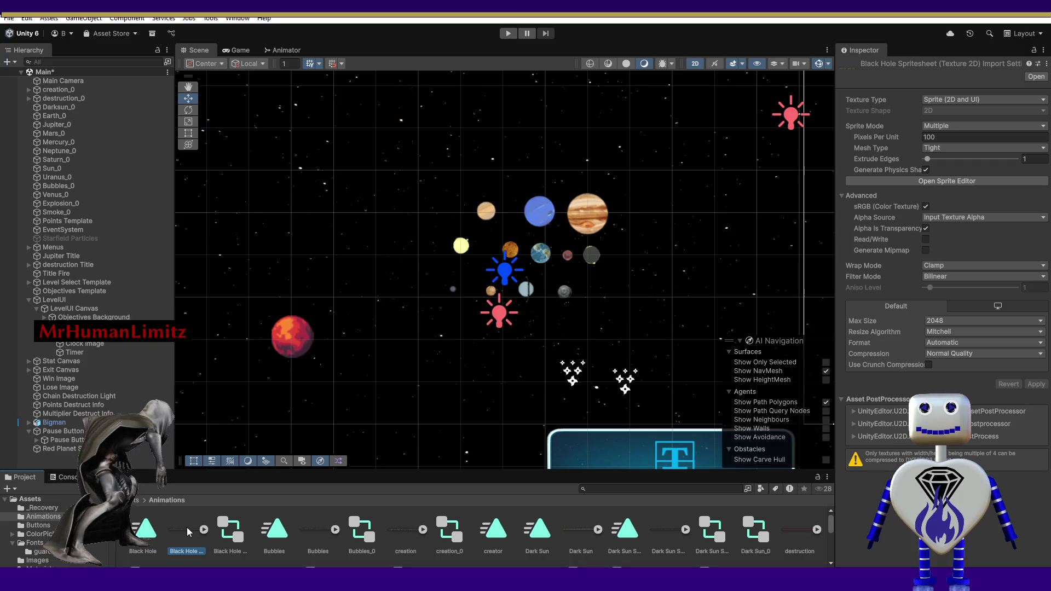
pyautogui.moveTo(186, 527)
pyautogui.mouseDown()
pyautogui.moveTo(344, 385)
pyautogui.moveTo(360, 340)
pyautogui.mouseUp()
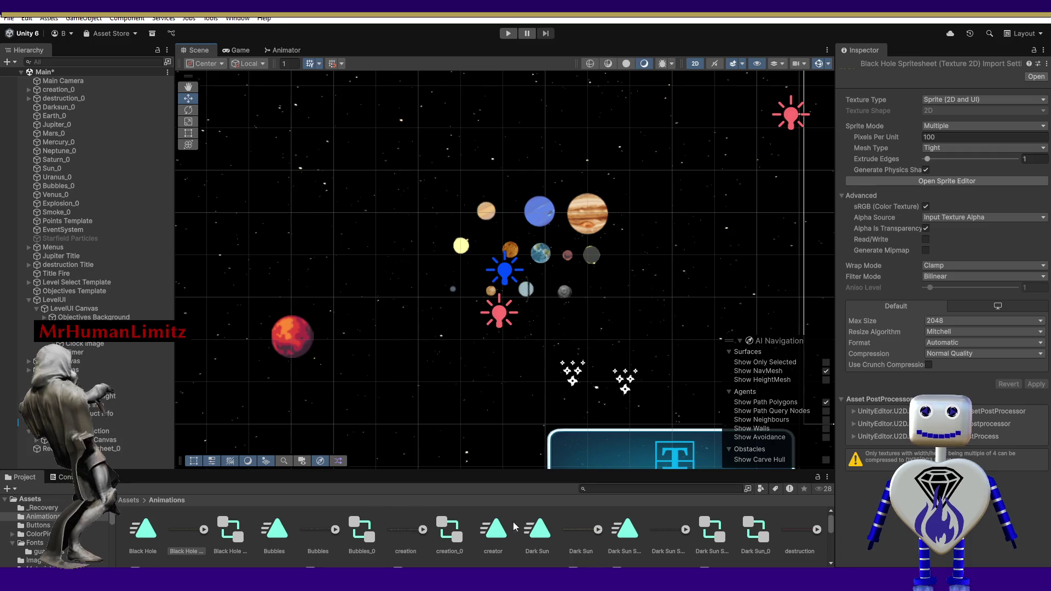
pyautogui.moveTo(671, 528); pyautogui.dragTo(375, 328)
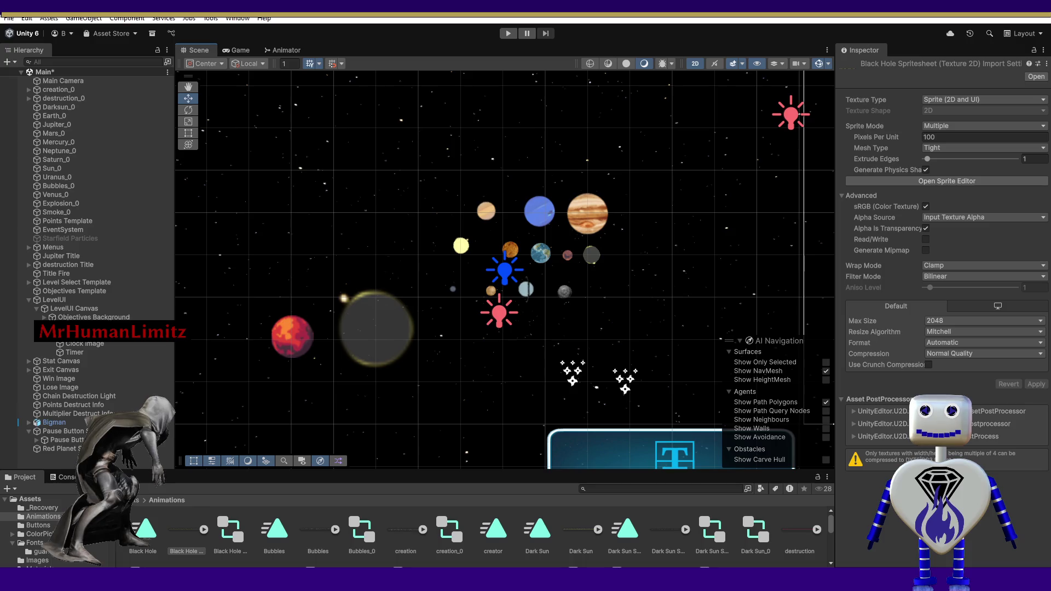
pyautogui.moveTo(375, 328); pyautogui.dragTo(376, 328)
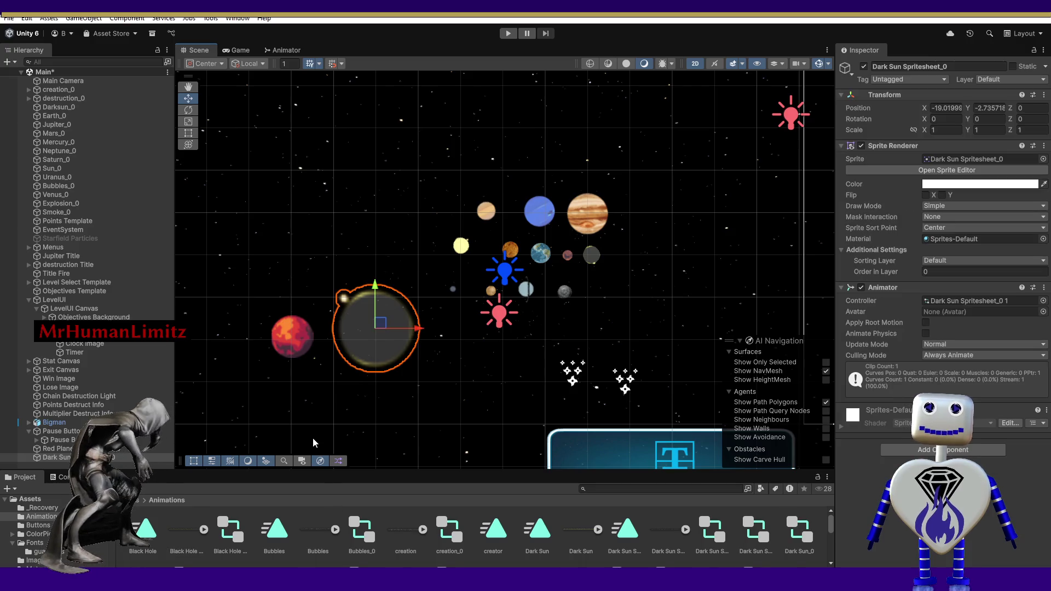
# Shrink the Dark Sun to 0.4472 scale and place it at X -19.78, Y -2.9.
pyautogui.click(189, 133)
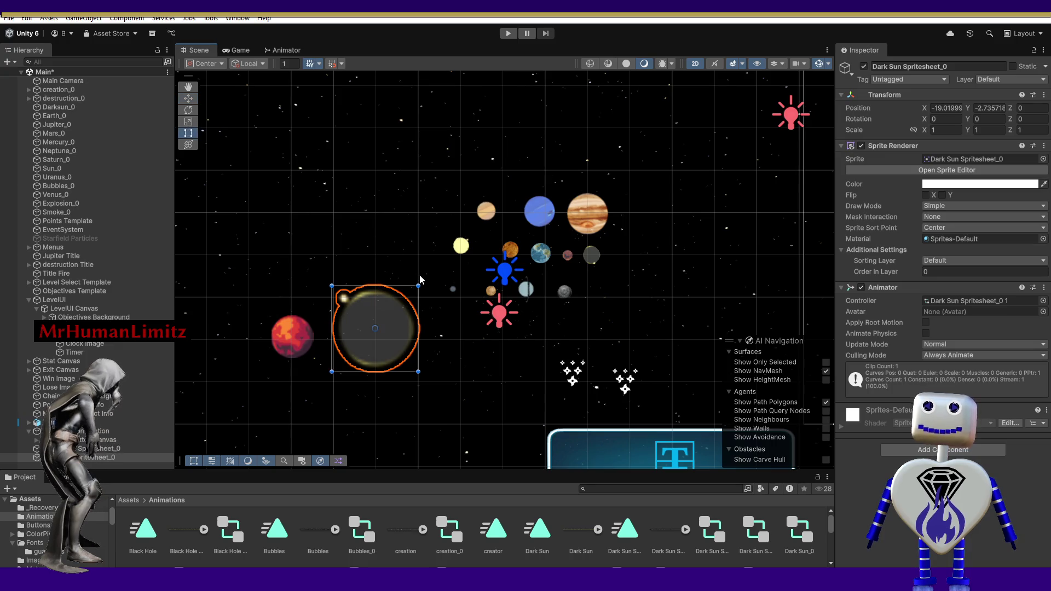
pyautogui.moveTo(417, 286); pyautogui.dragTo(372, 333)
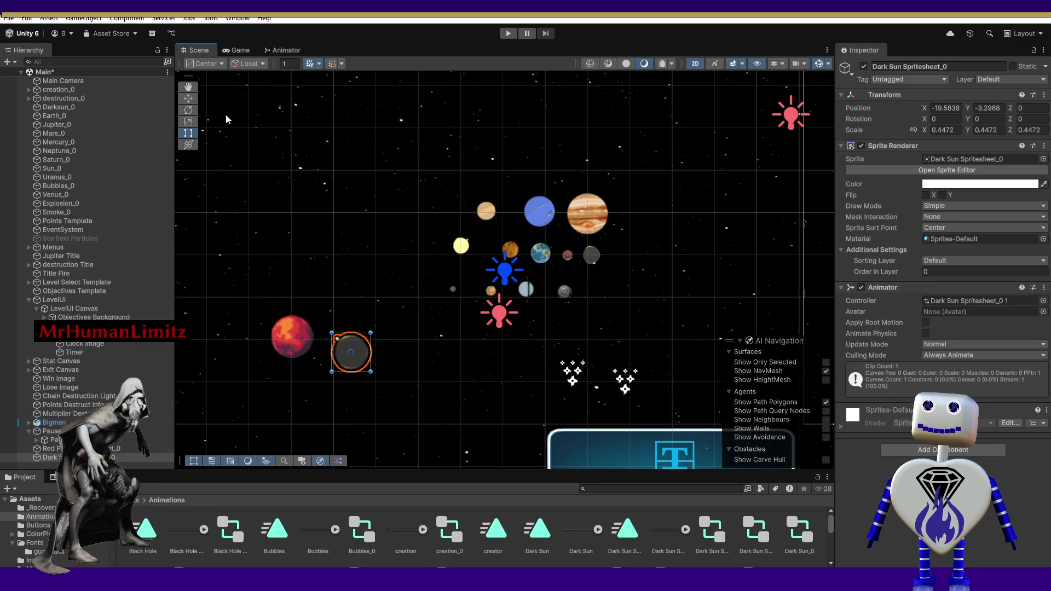
pyautogui.moveTo(359, 352); pyautogui.dragTo(351, 334)
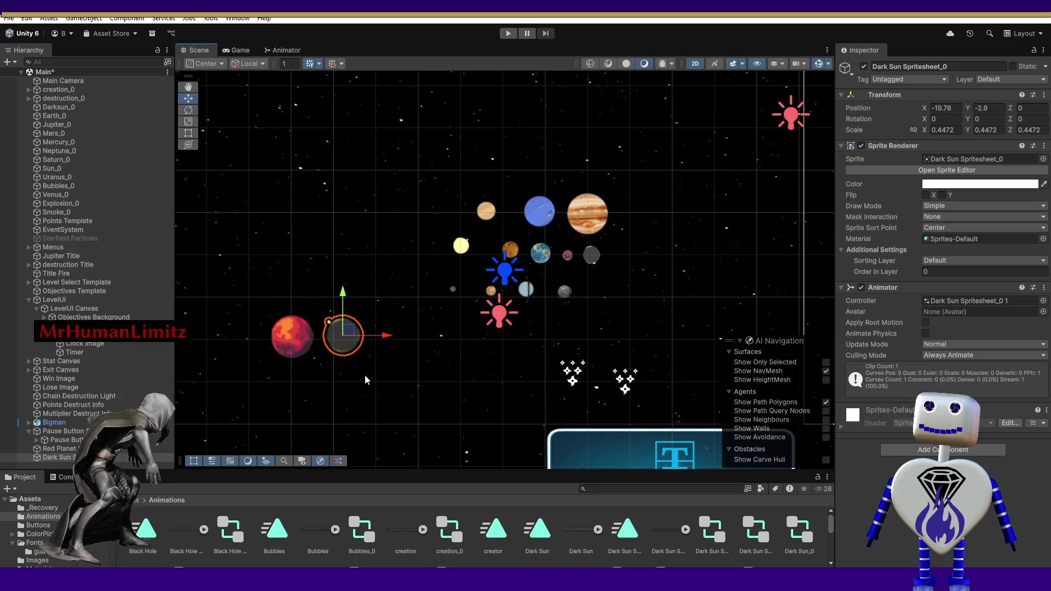
pyautogui.click(385, 385)
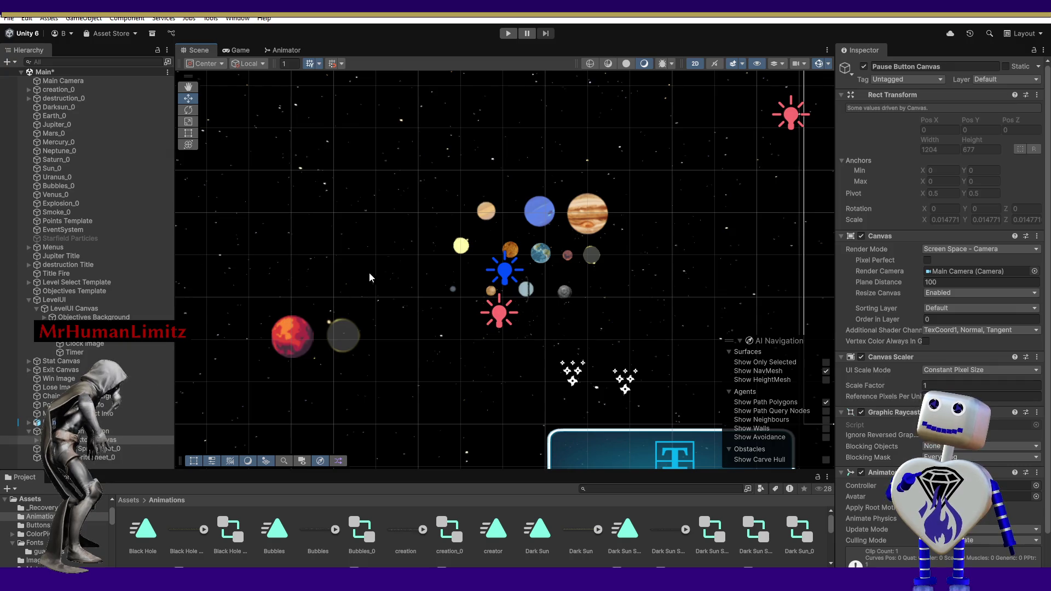
pyautogui.click(343, 334)
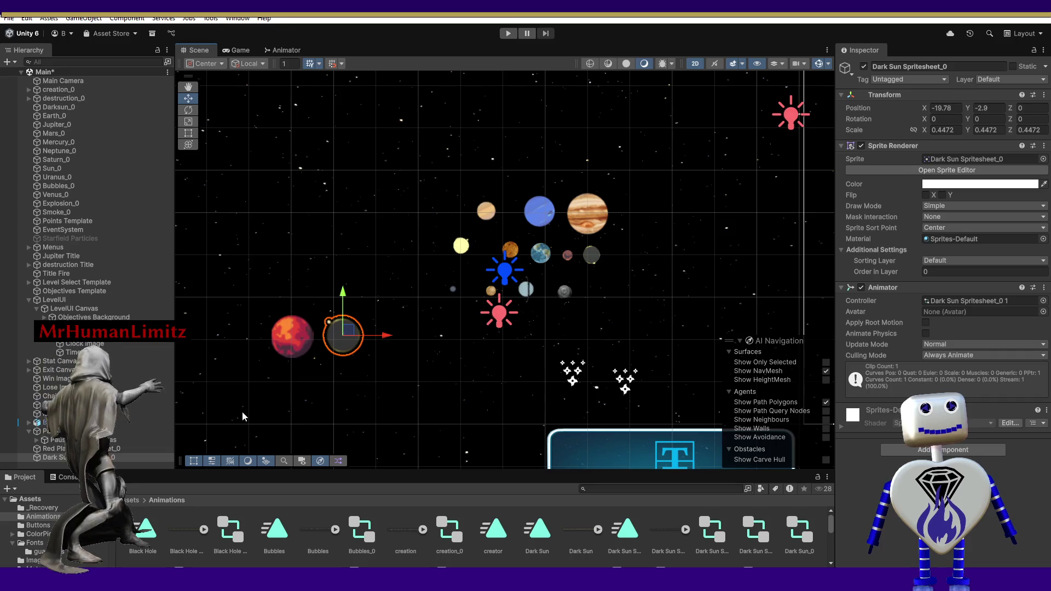
pyautogui.scroll(-1, 276, 417)
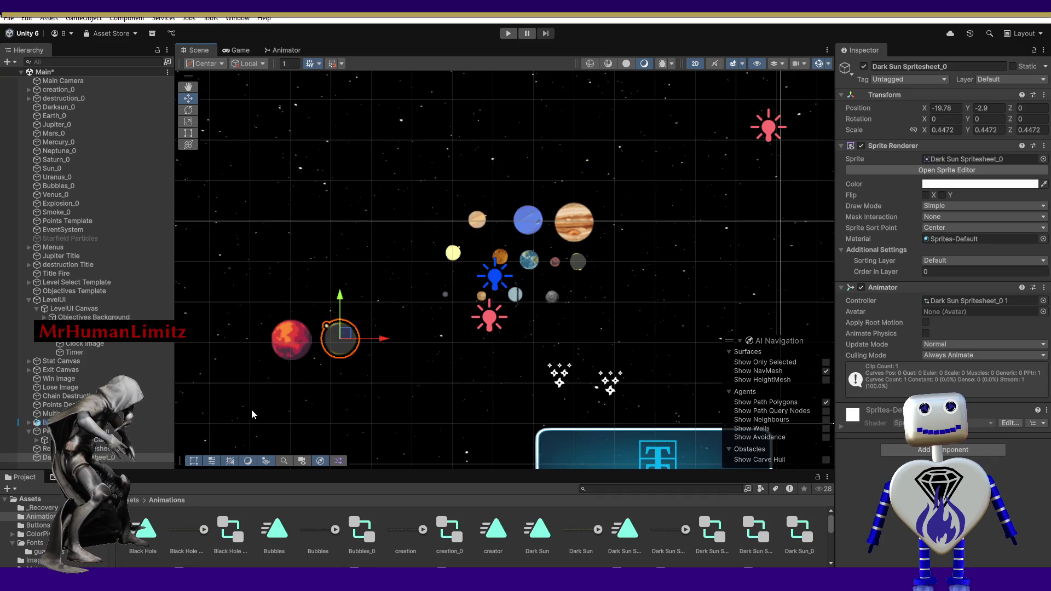
pyautogui.scroll(-1, 198, 400)
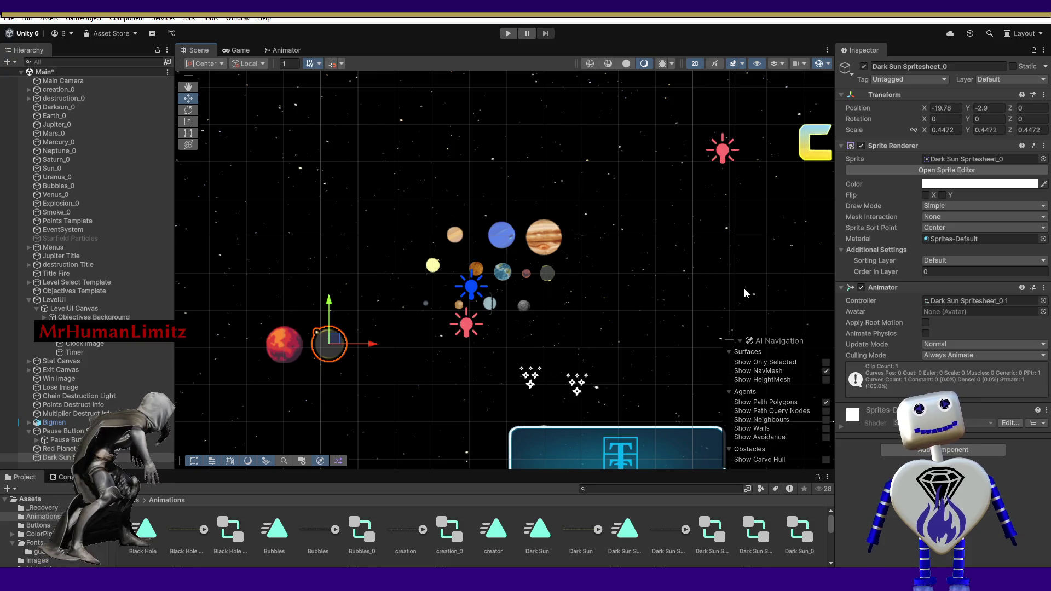
# Open the red planet spritesheet in the Sprite Editor and zoom in on its frames.
pyautogui.click(968, 171)
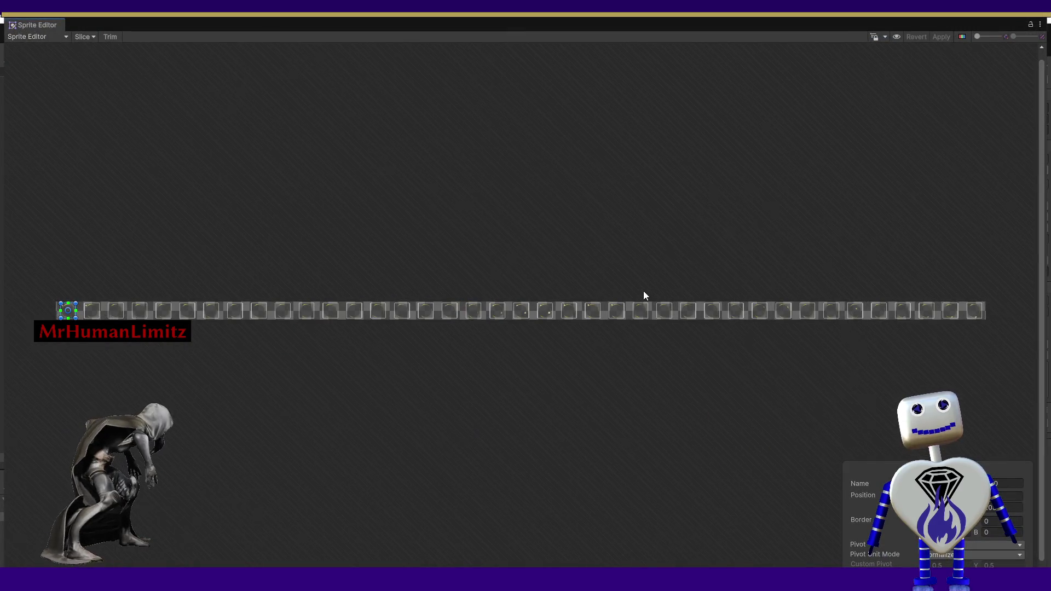
pyautogui.click(1031, 31)
pyautogui.moveTo(296, 348); pyautogui.dragTo(308, 363)
pyautogui.click(965, 171)
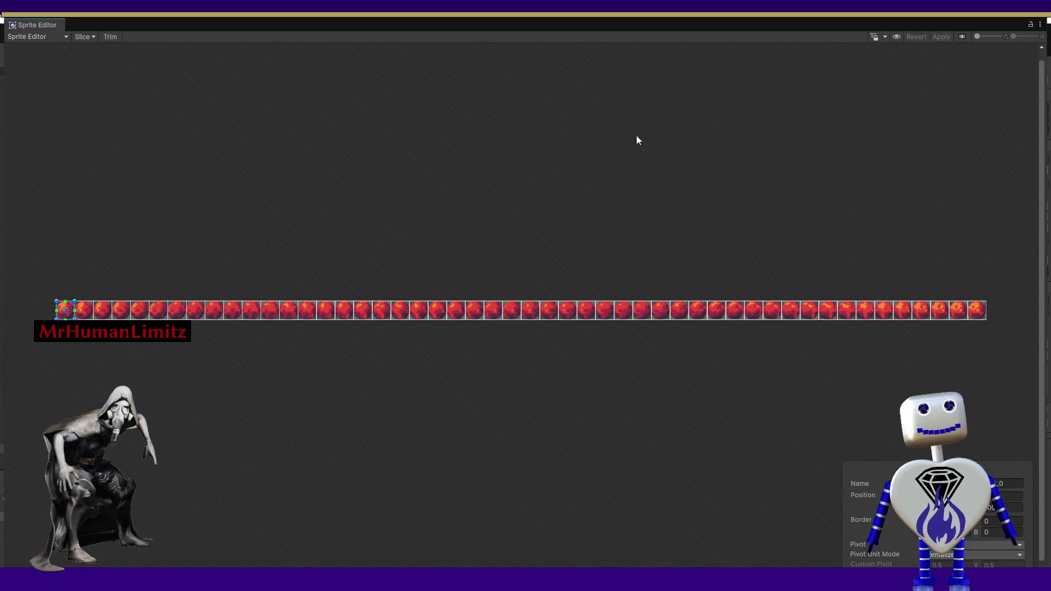
pyautogui.press('f')
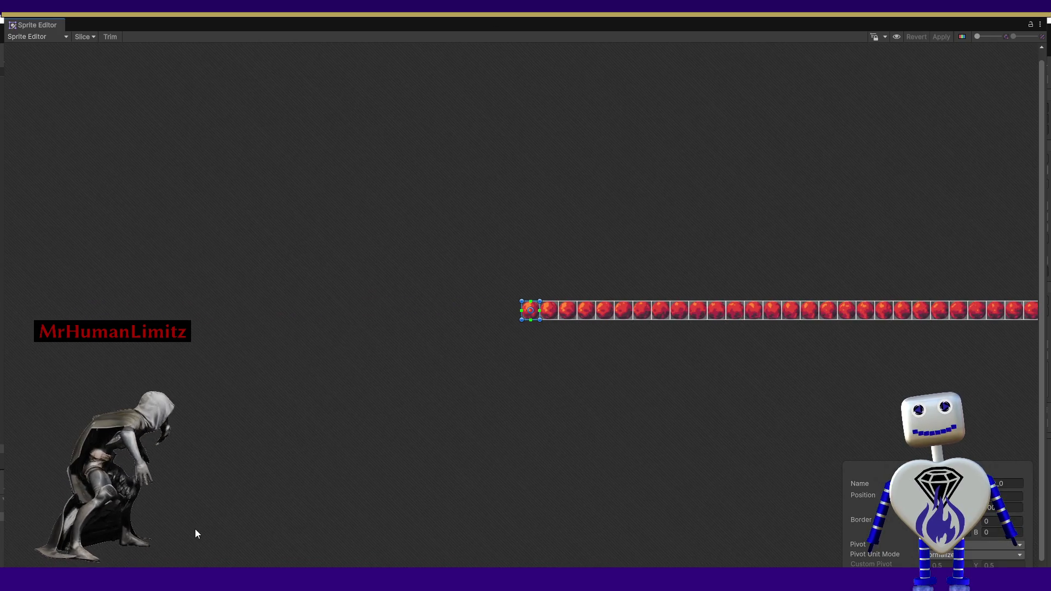
pyautogui.moveTo(976, 40); pyautogui.dragTo(977, 37)
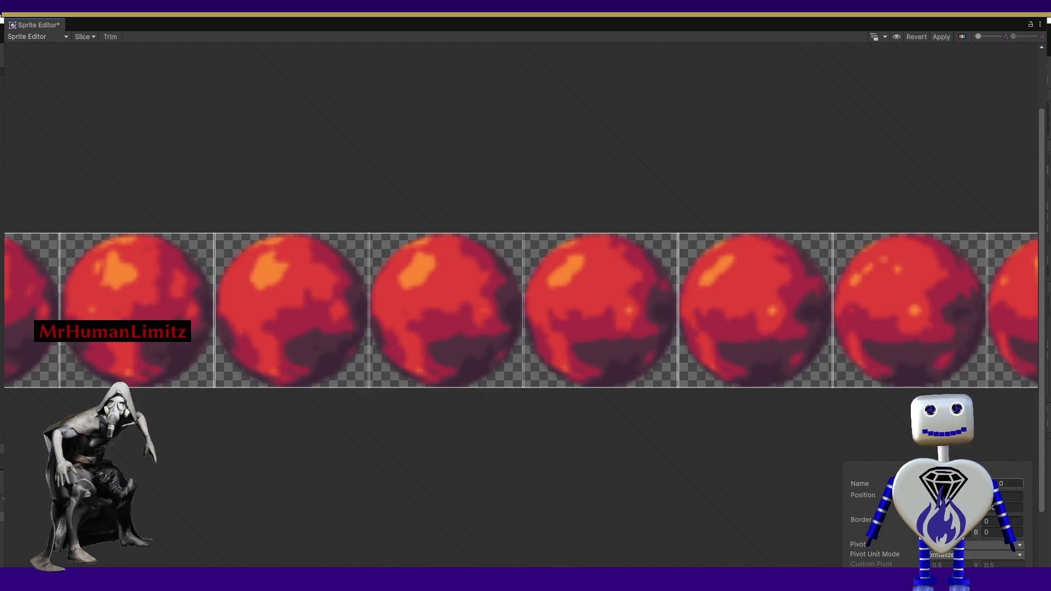
# Inspect the planet frame slices, drawing a test rectangle over the frames.
pyautogui.click(796, 393)
pyautogui.click(746, 348)
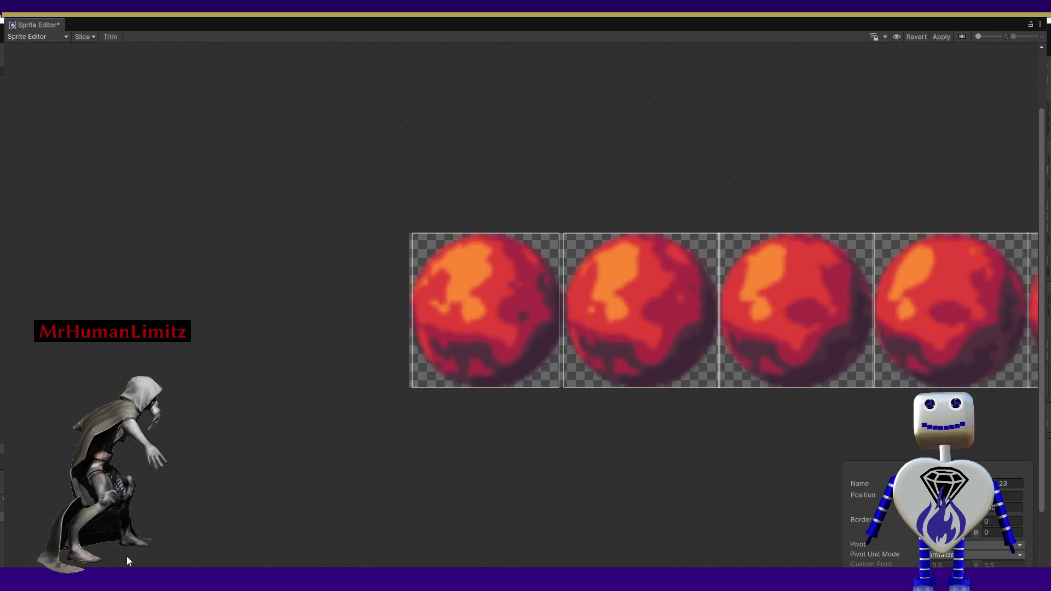
pyautogui.moveTo(408, 231)
pyautogui.mouseDown()
pyautogui.moveTo(582, 410)
pyautogui.moveTo(911, 492)
pyautogui.mouseUp()
pyautogui.click(753, 456)
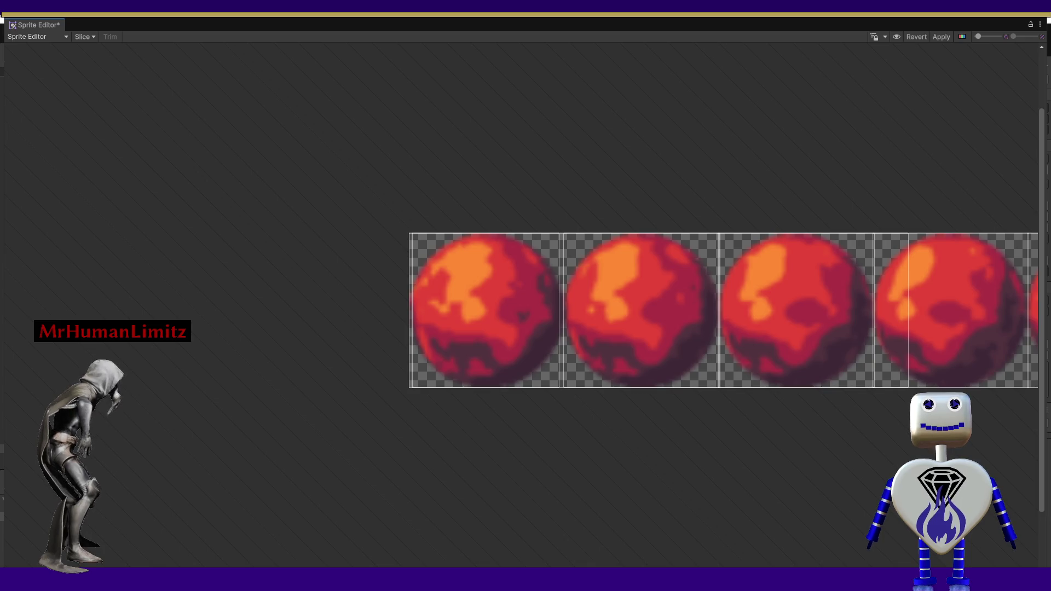
pyautogui.hscroll(5, 519, 309)
pyautogui.hscroll(5, 520, 310)
pyautogui.hscroll(-5, 822, 553)
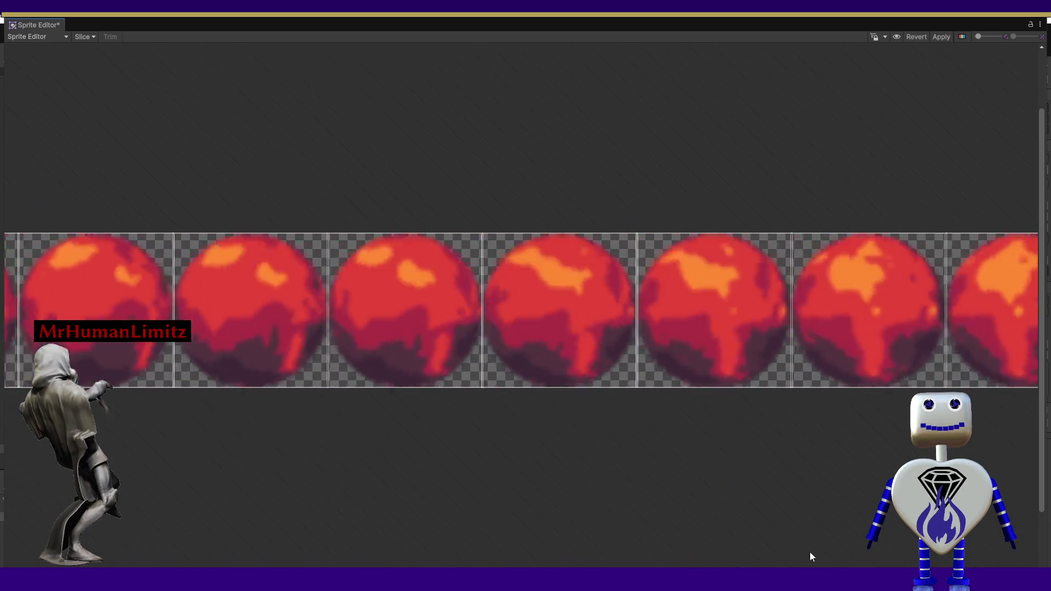
pyautogui.click(317, 347)
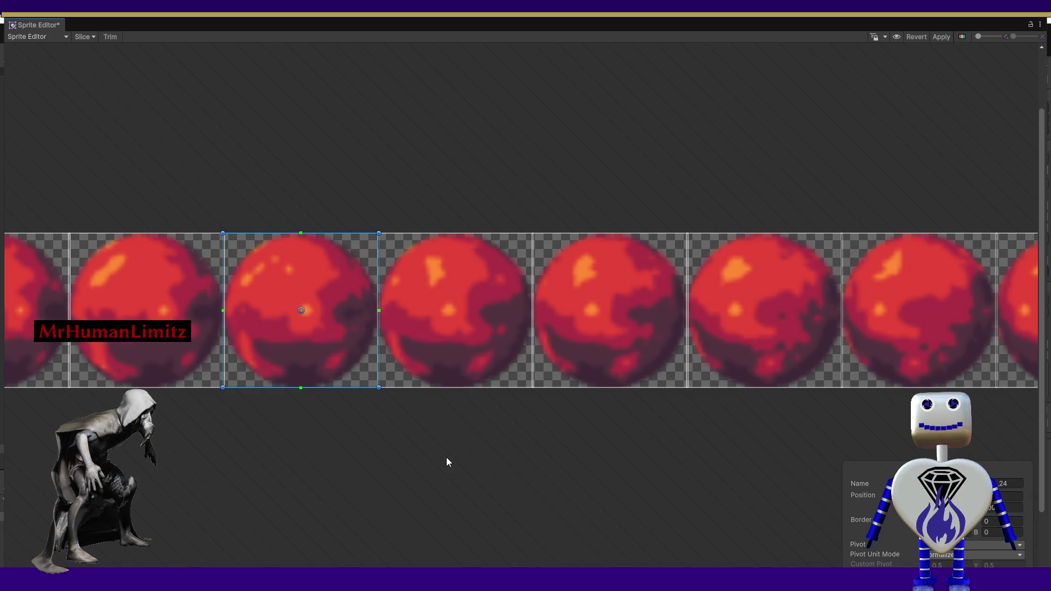
# Check the editing modes, click through the sixth, fifth and first frames, and open Slice.
pyautogui.click(65, 37)
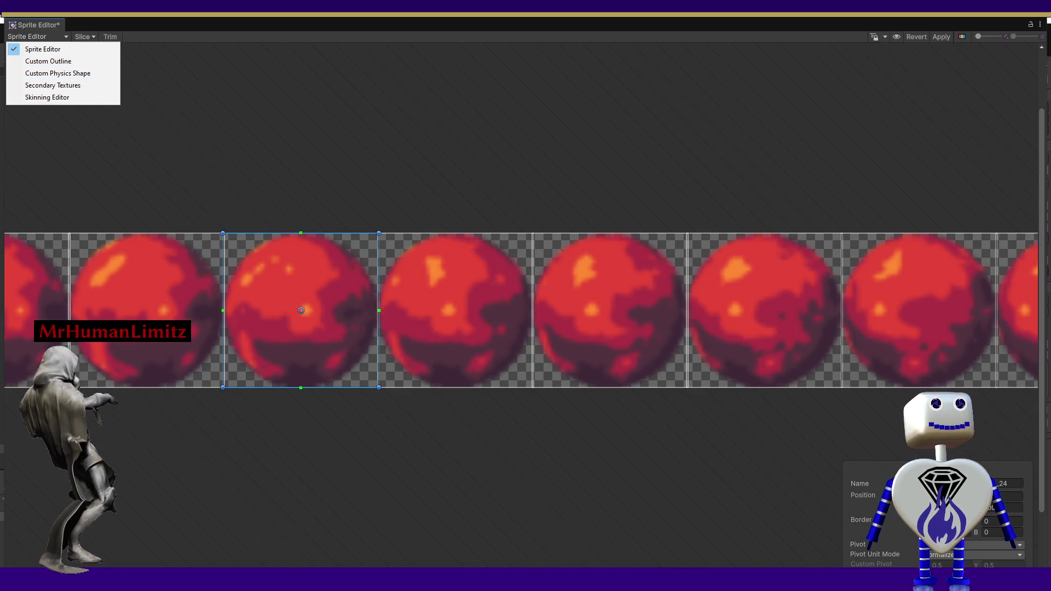
pyautogui.click(897, 407)
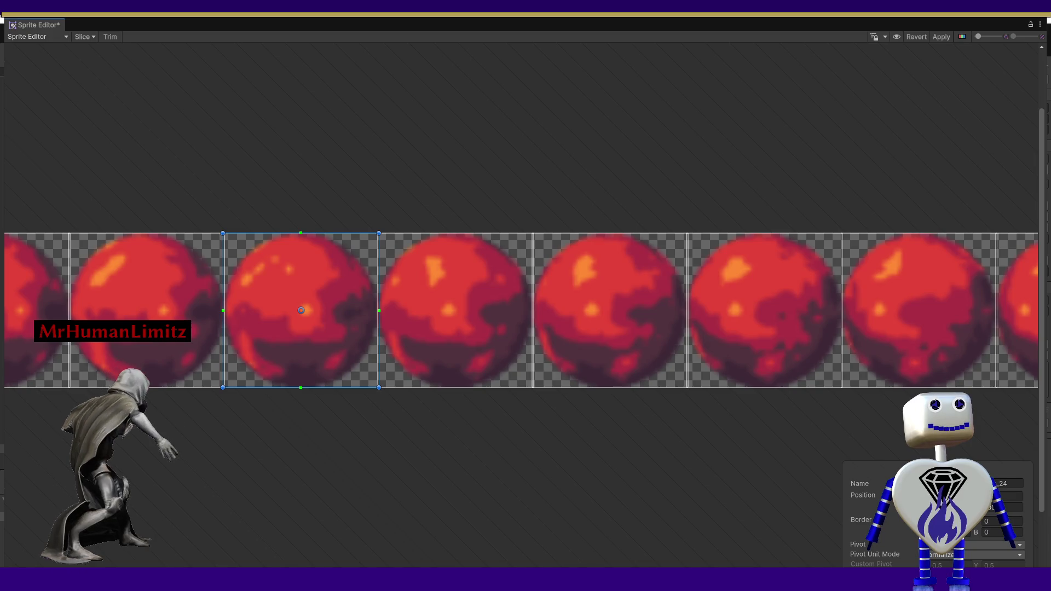
pyautogui.click(805, 355)
pyautogui.click(670, 353)
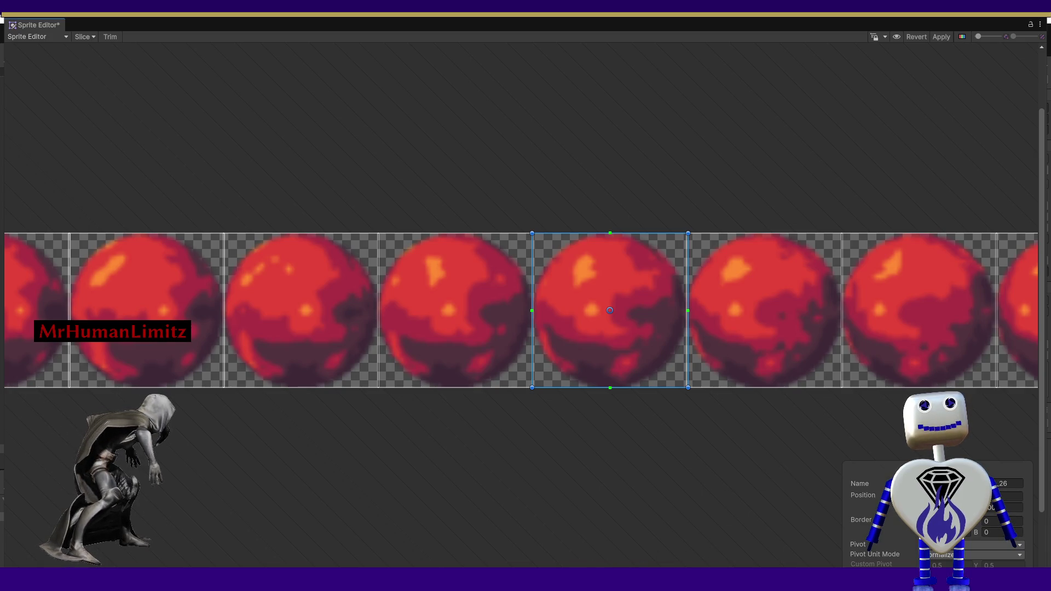
pyautogui.hscroll(-10, 674, 556)
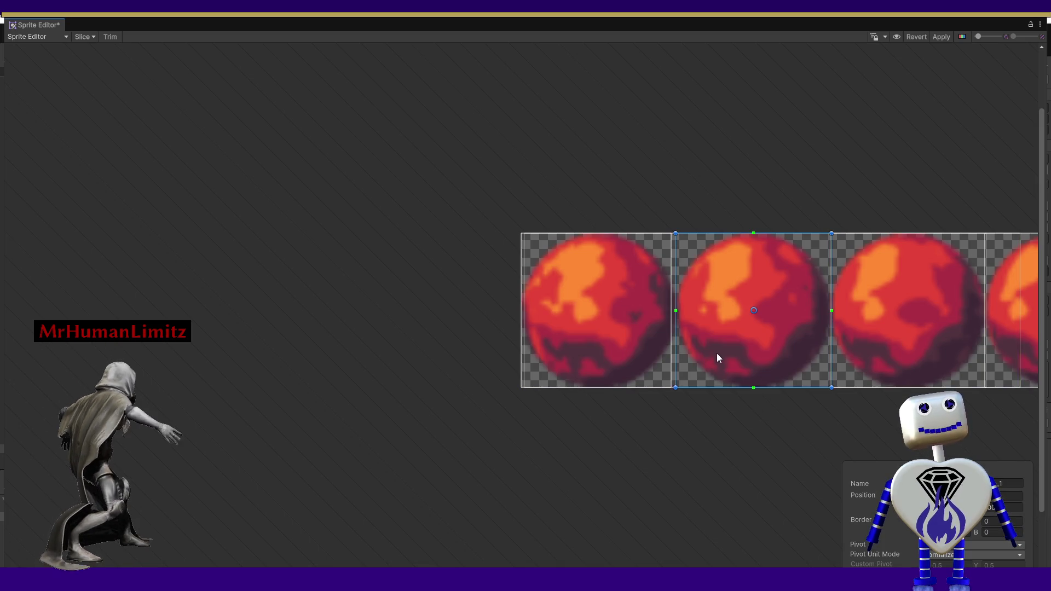
pyautogui.click(666, 340)
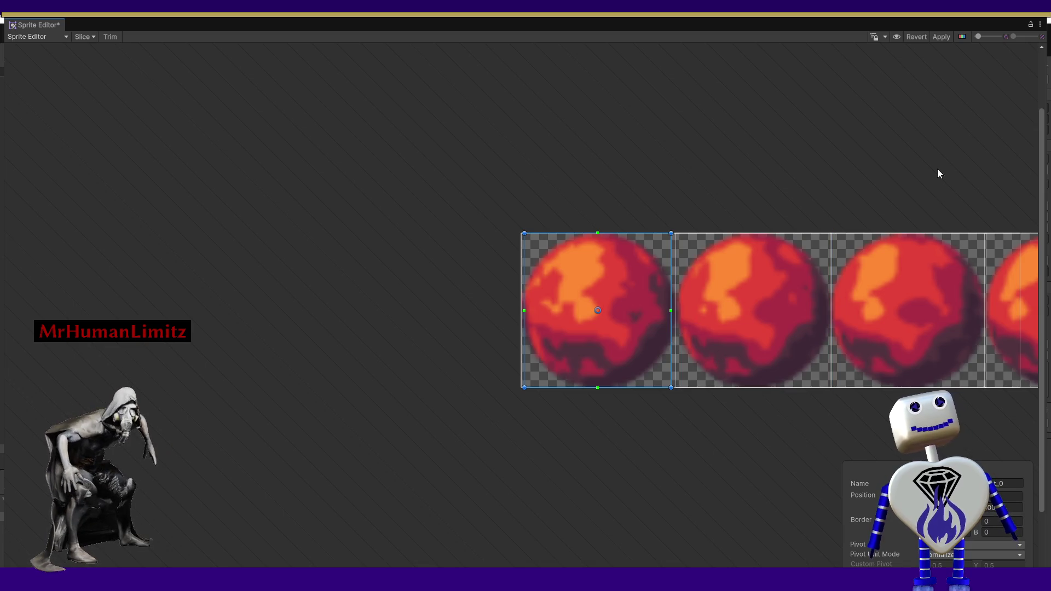
pyautogui.click(89, 36)
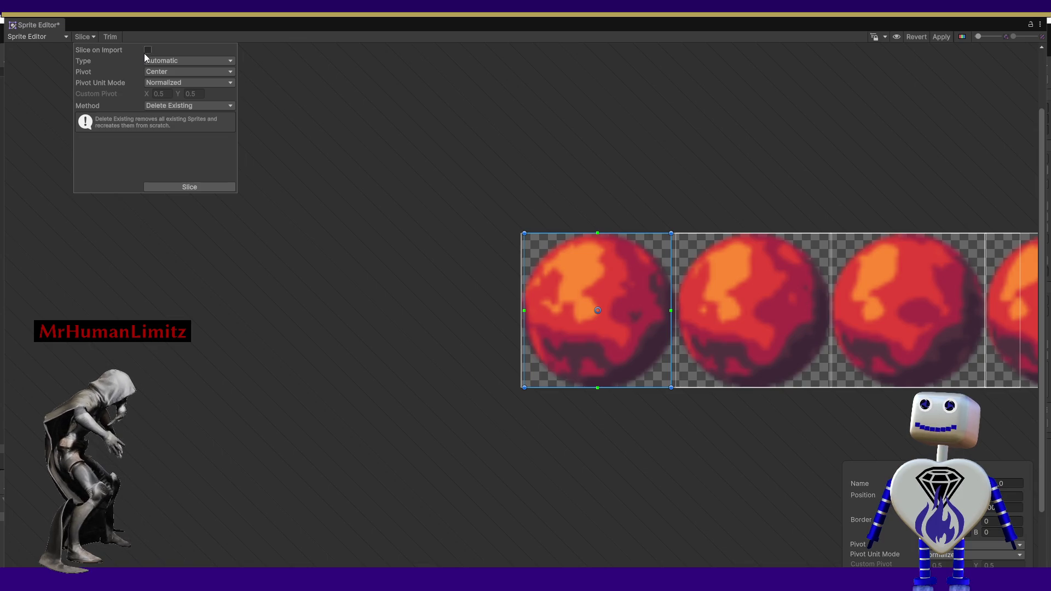
# Set the slice type to Grid By Cell Size.
pyautogui.click(159, 61)
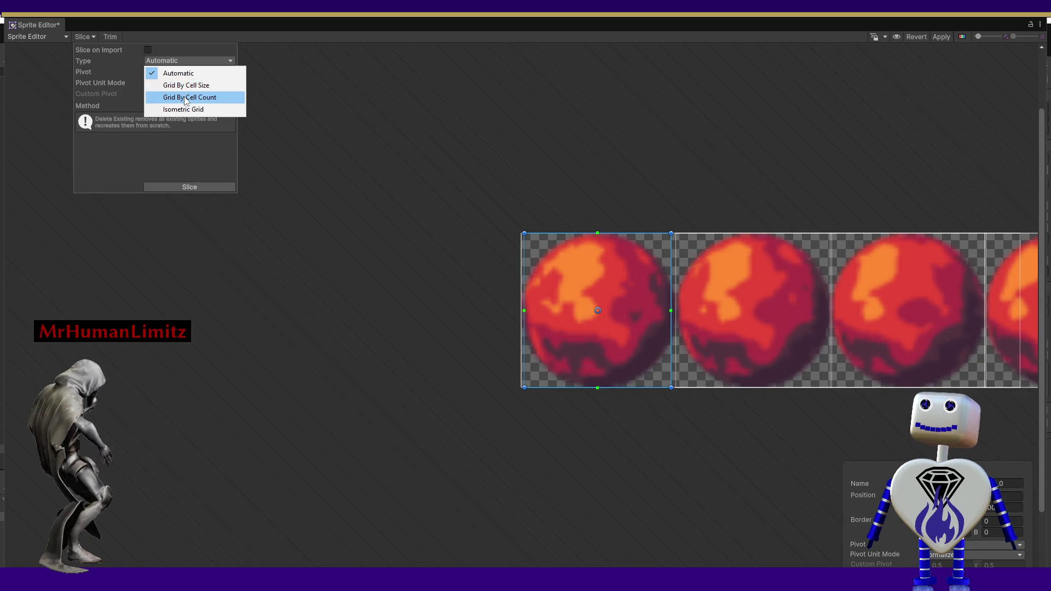
pyautogui.press('Escape')
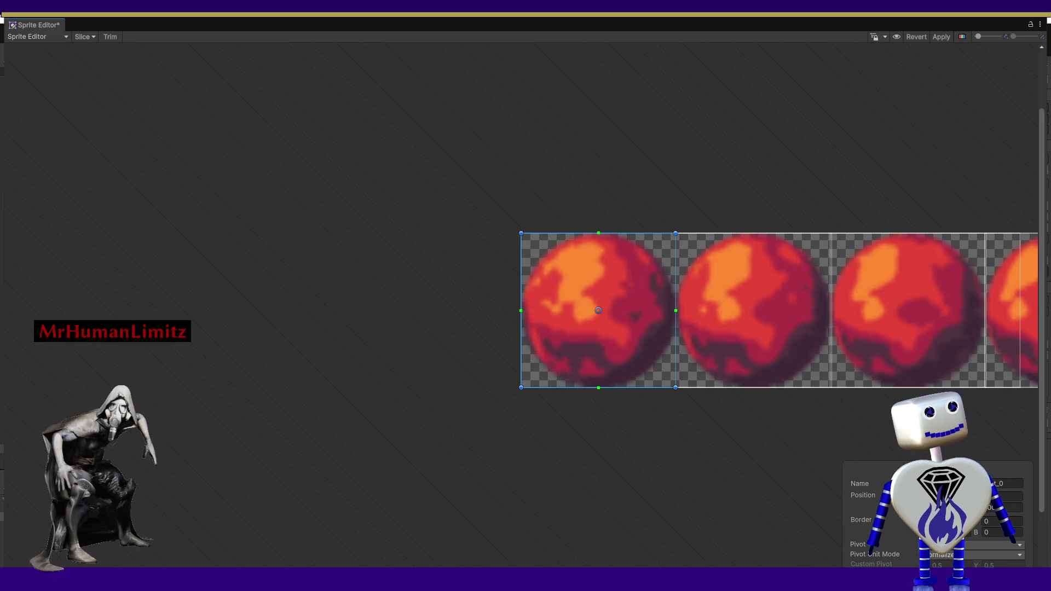
pyautogui.click(752, 451)
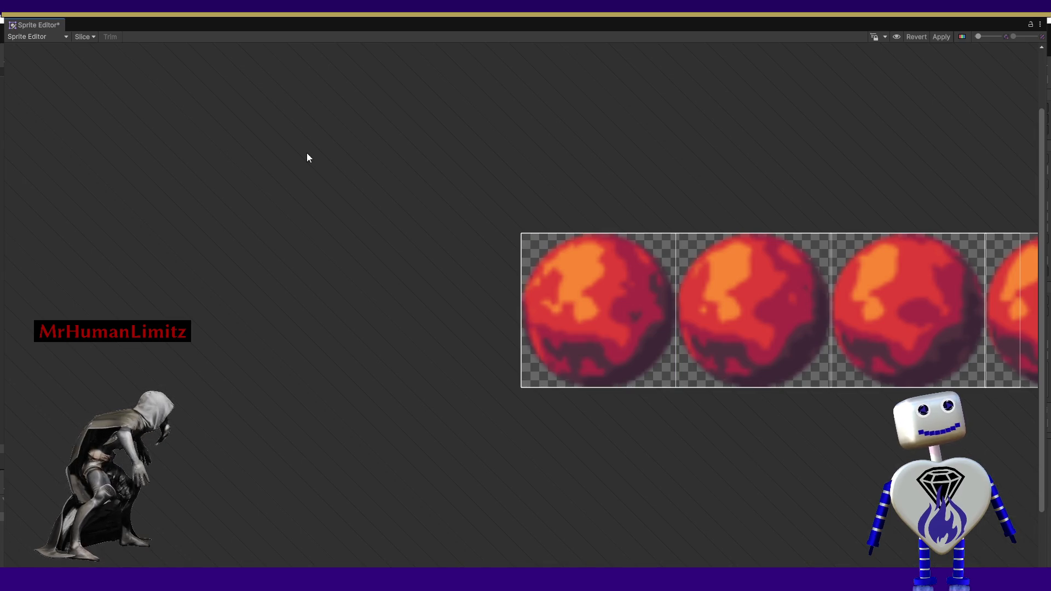
pyautogui.click(77, 37)
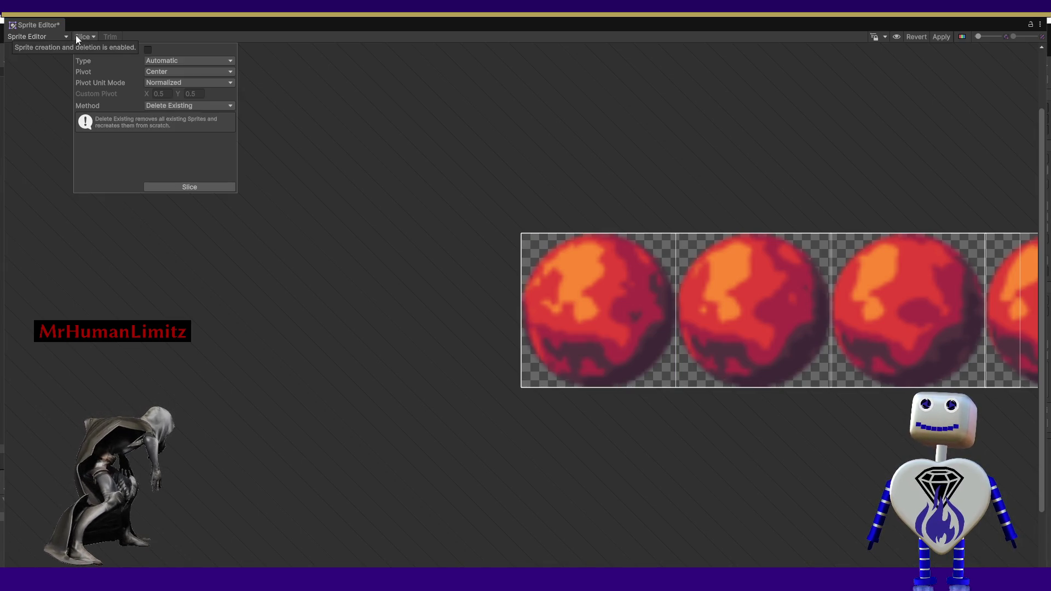
pyautogui.click(175, 61)
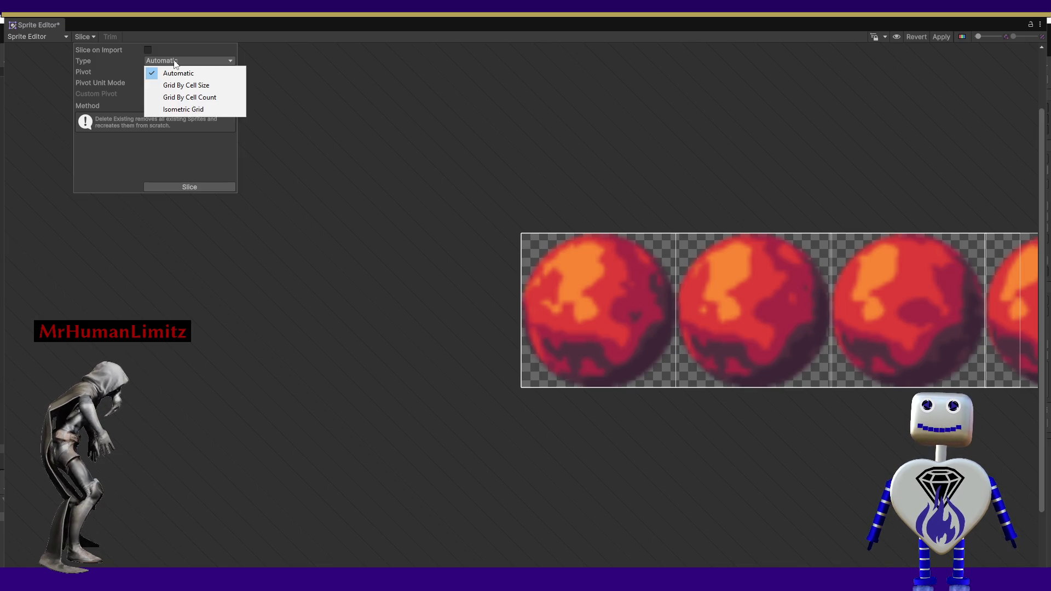
pyautogui.click(182, 86)
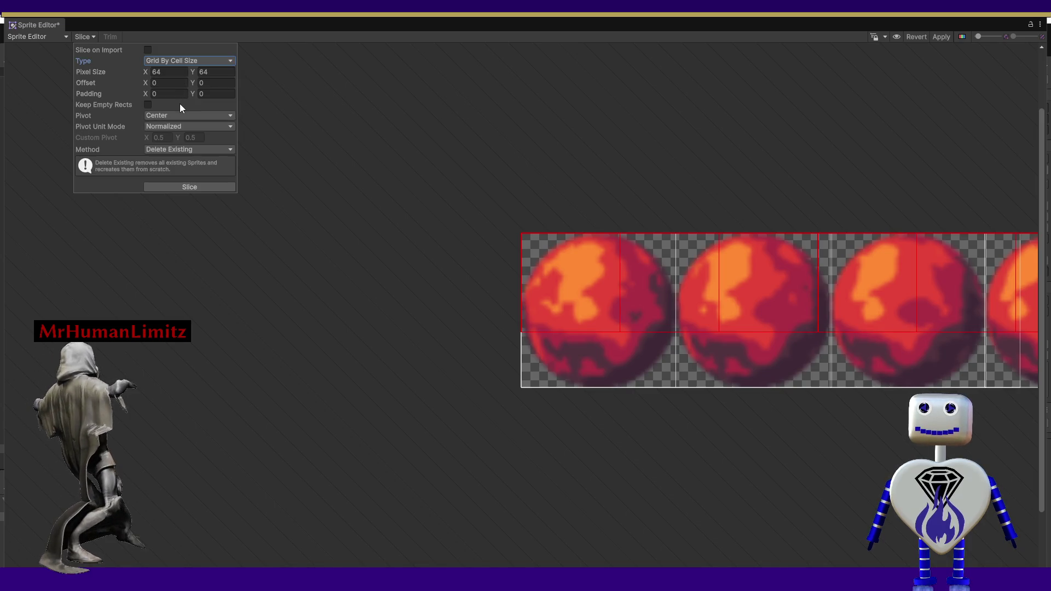
# Slice the sheet into 100×100 pixel cells, apply, and close the Sprite Editor.
pyautogui.click(170, 73)
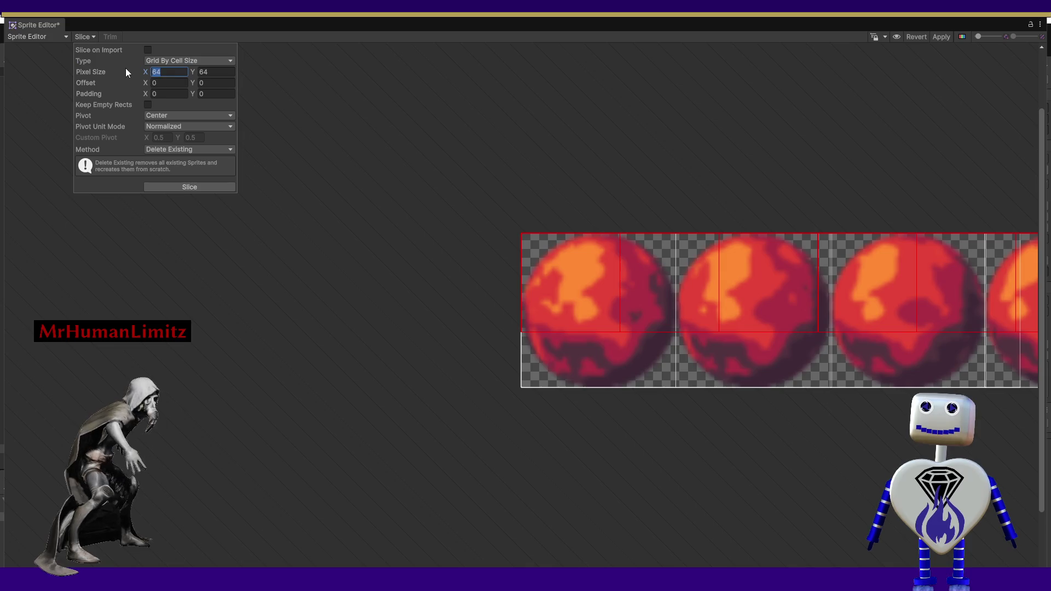
pyautogui.write('100')
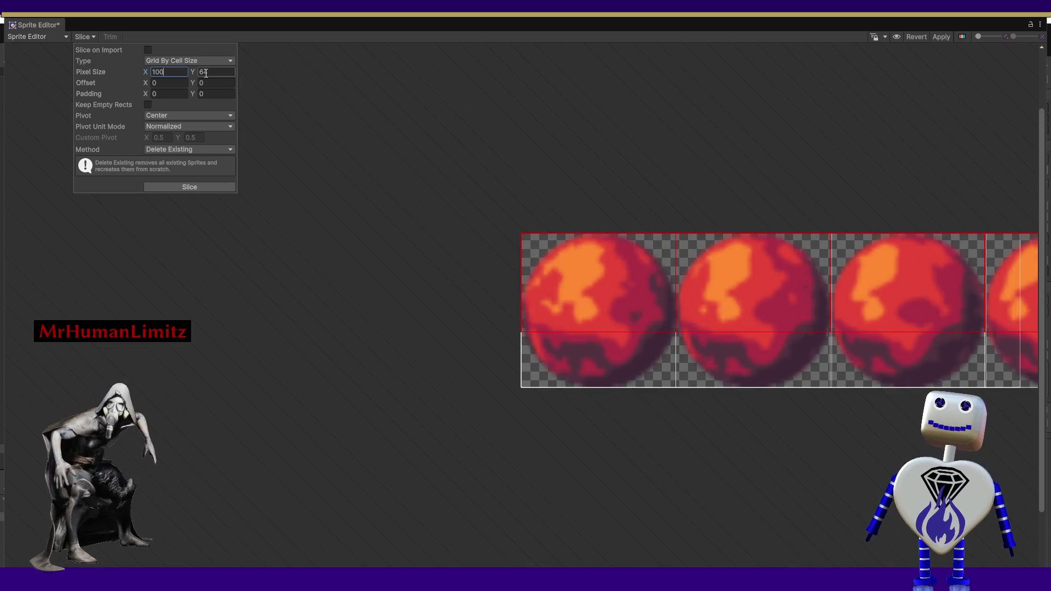
pyautogui.click(224, 74)
pyautogui.write('100')
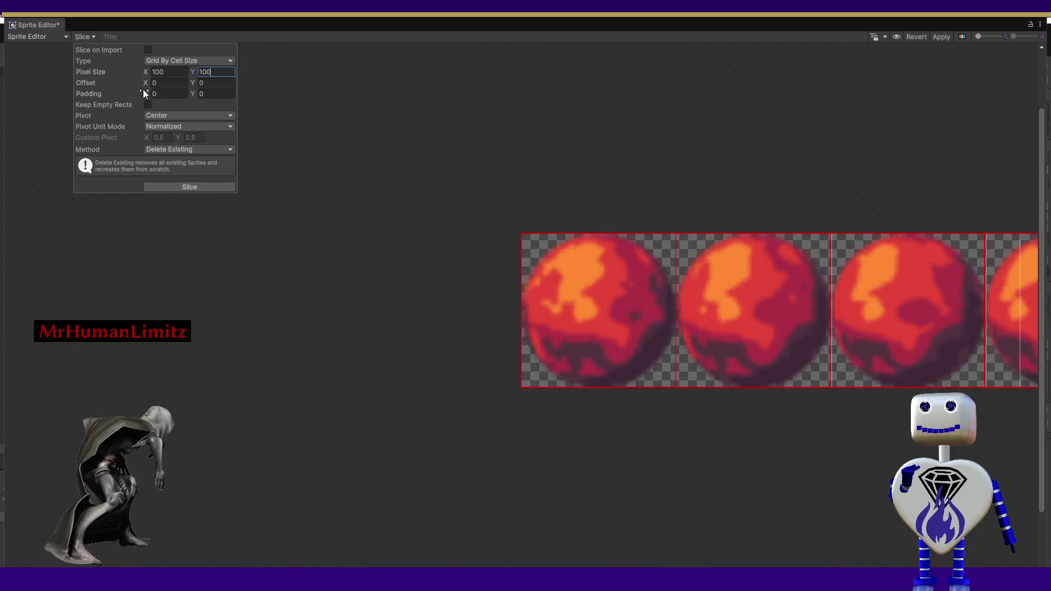
pyautogui.click(187, 186)
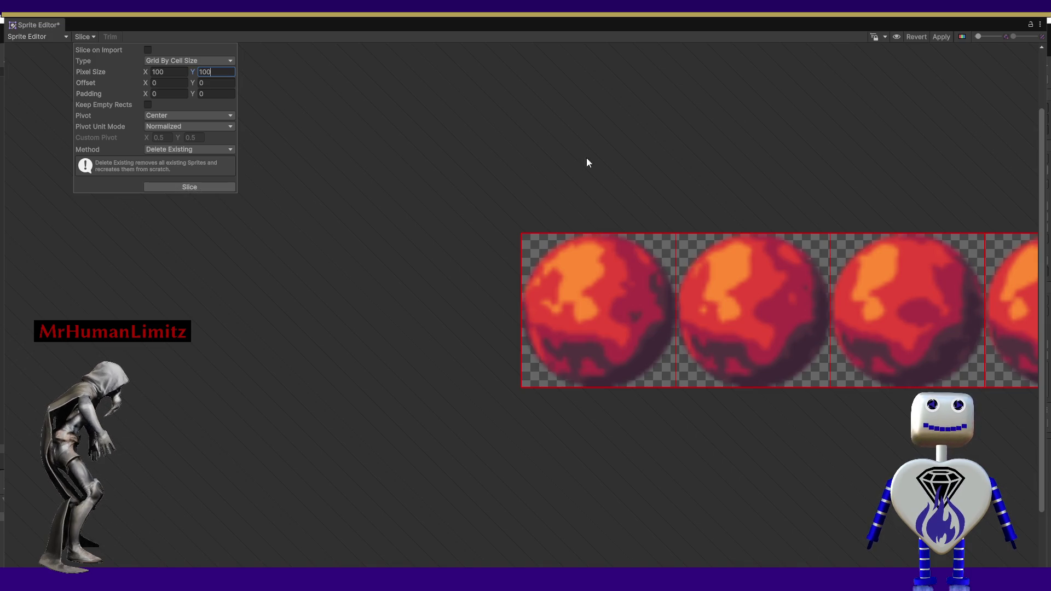
pyautogui.click(938, 37)
pyautogui.click(938, 37)
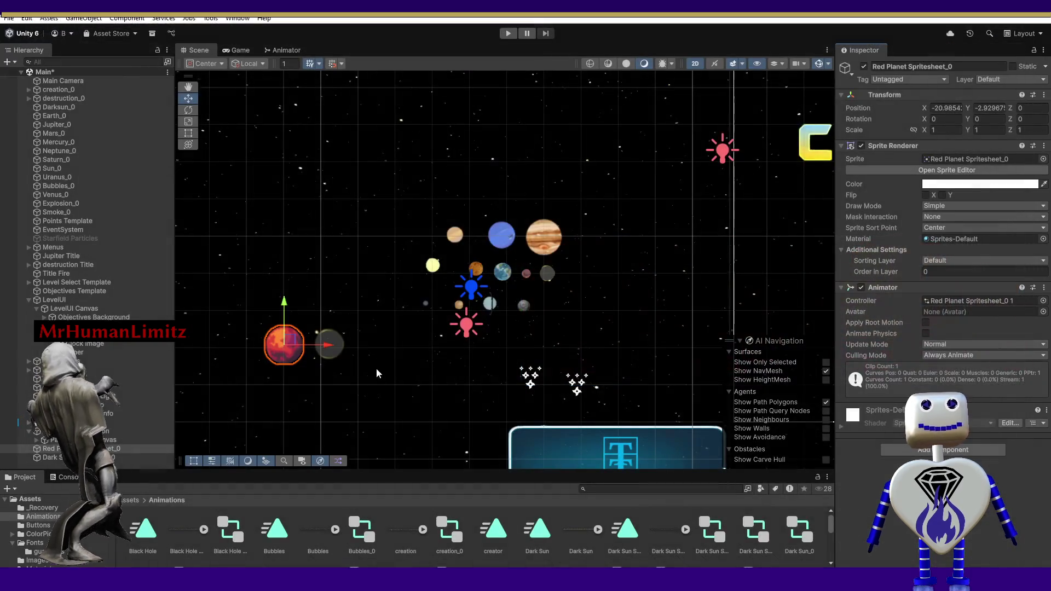
# Test the scene briefly in Play mode, then open the Red Planet spritesheet in the Sprite Editor.
pyautogui.click(511, 36)
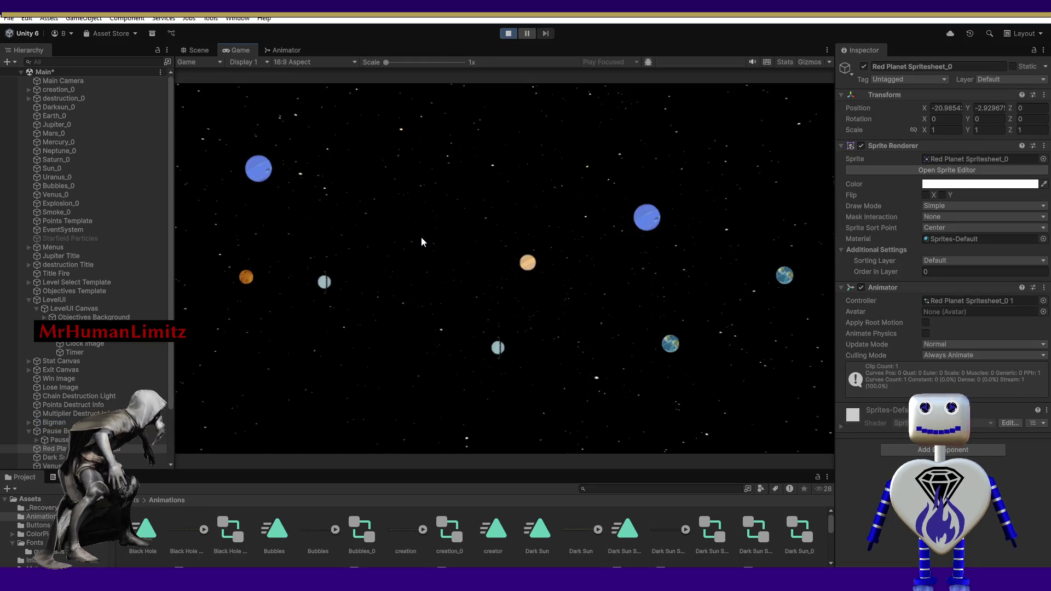
pyautogui.click(198, 50)
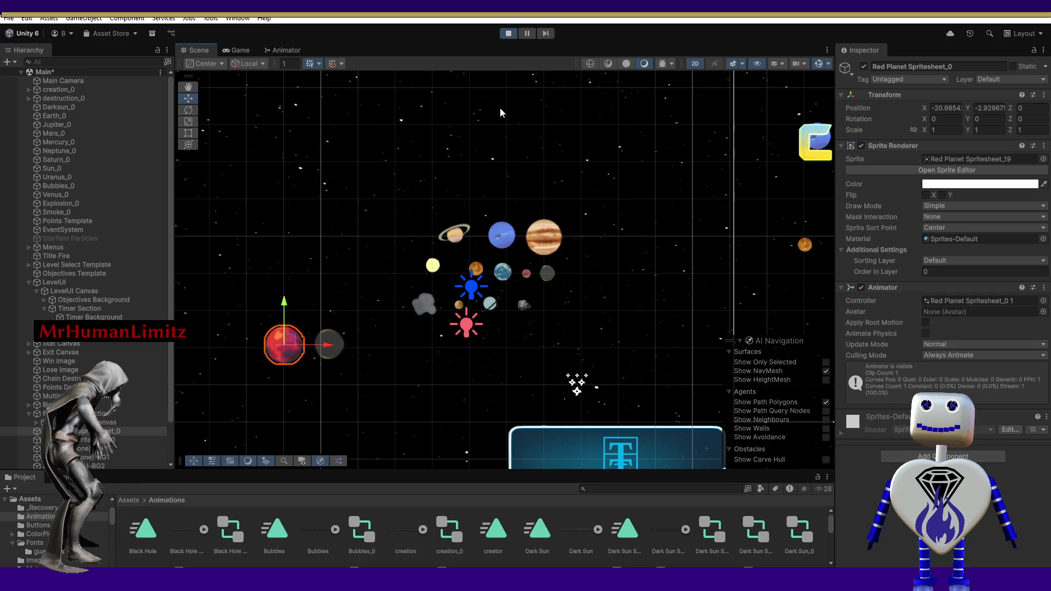
pyautogui.click(505, 34)
pyautogui.click(966, 170)
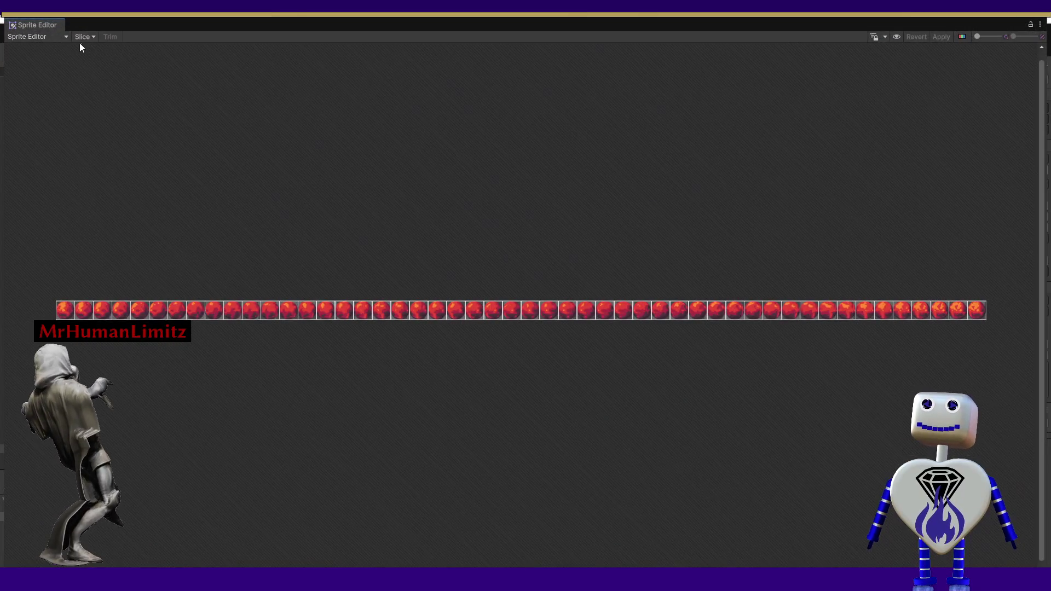
# Slice the Red Planet sheet by cell size into 98×100 frames with X padding 2, then apply.
pyautogui.click(83, 37)
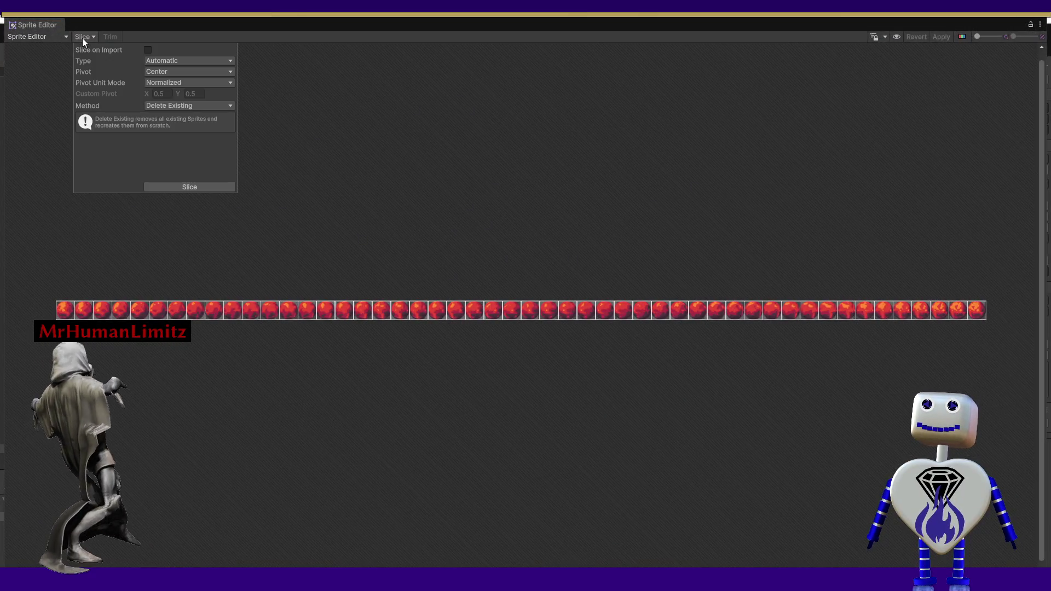
pyautogui.click(163, 62)
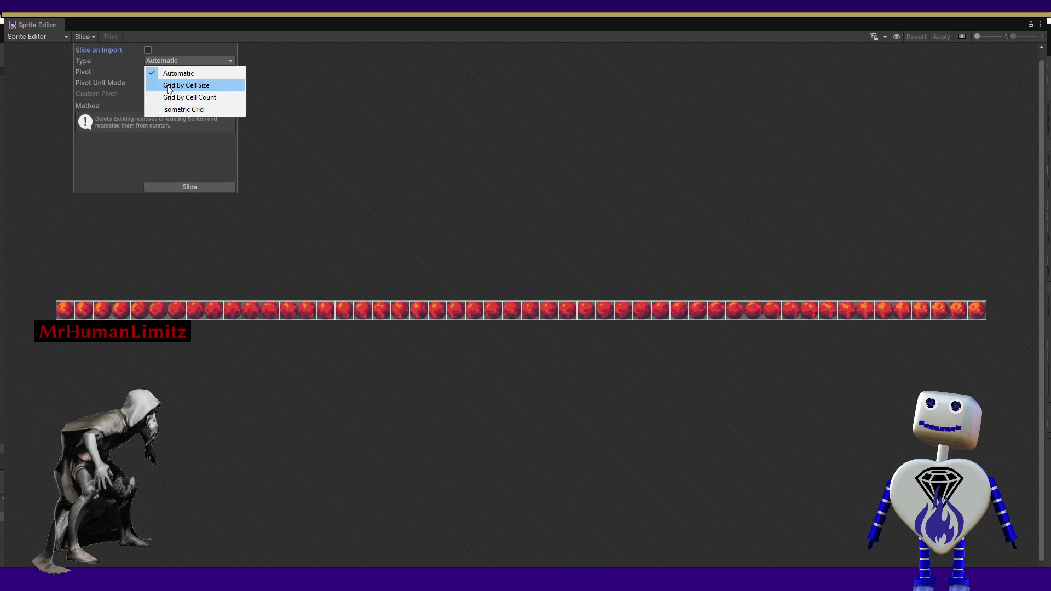
pyautogui.click(169, 87)
pyautogui.press('Tab')
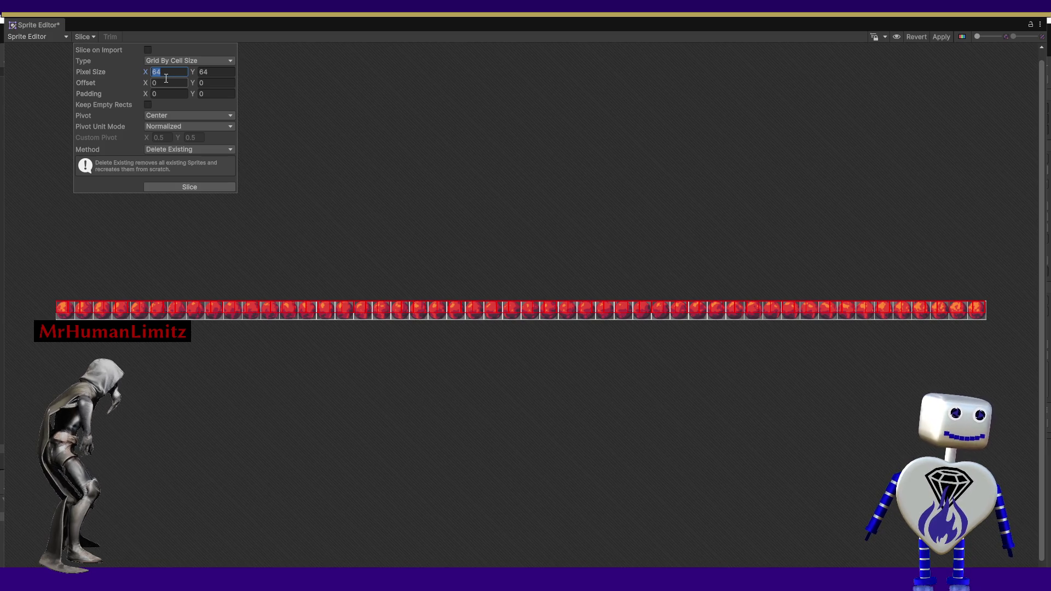
pyautogui.write('98')
pyautogui.press('Tab')
pyautogui.write('100')
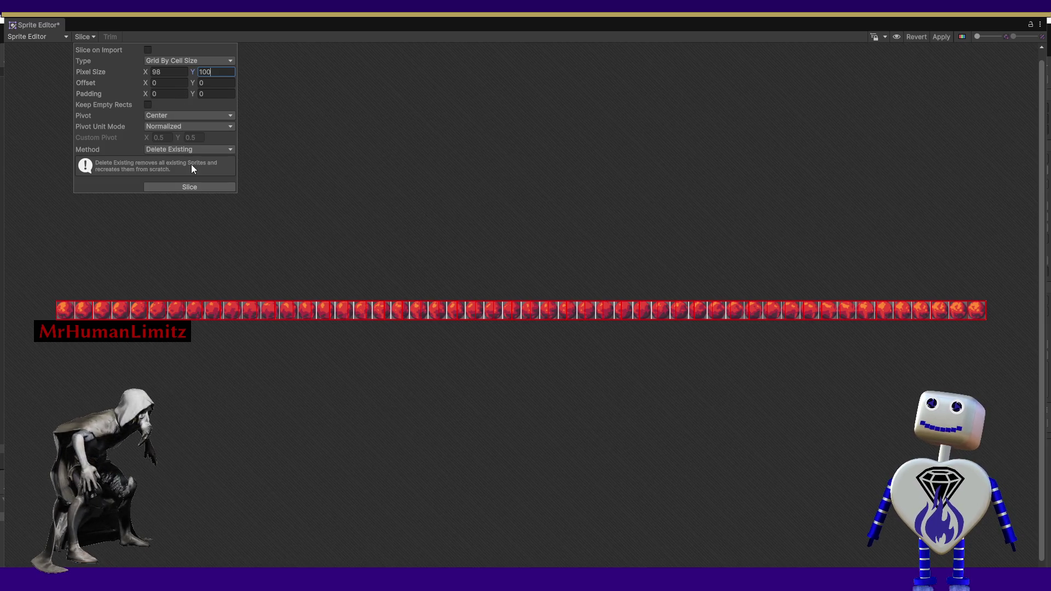
pyautogui.click(161, 94)
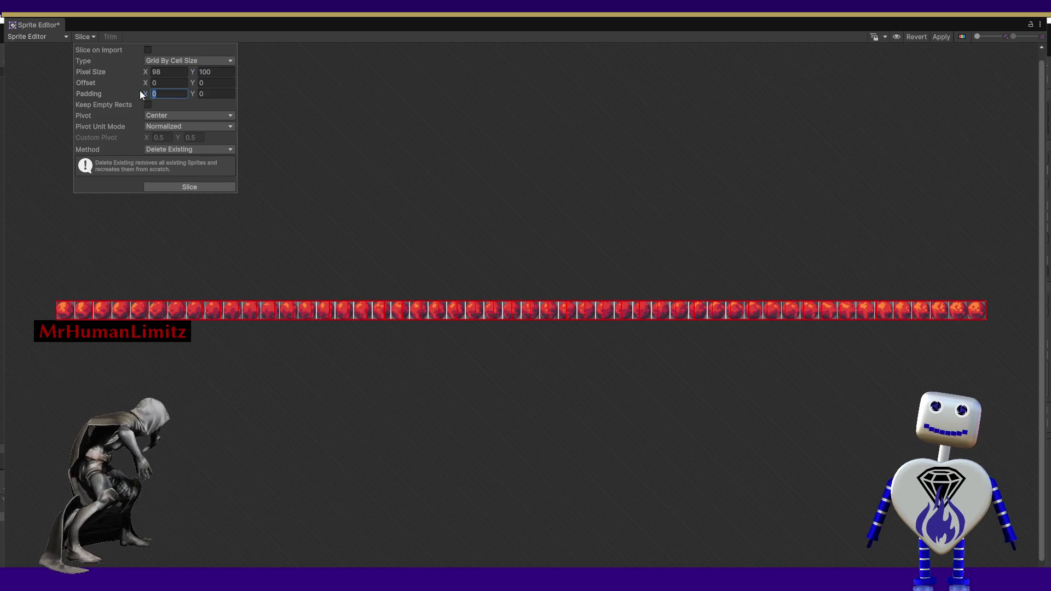
pyautogui.write('1')
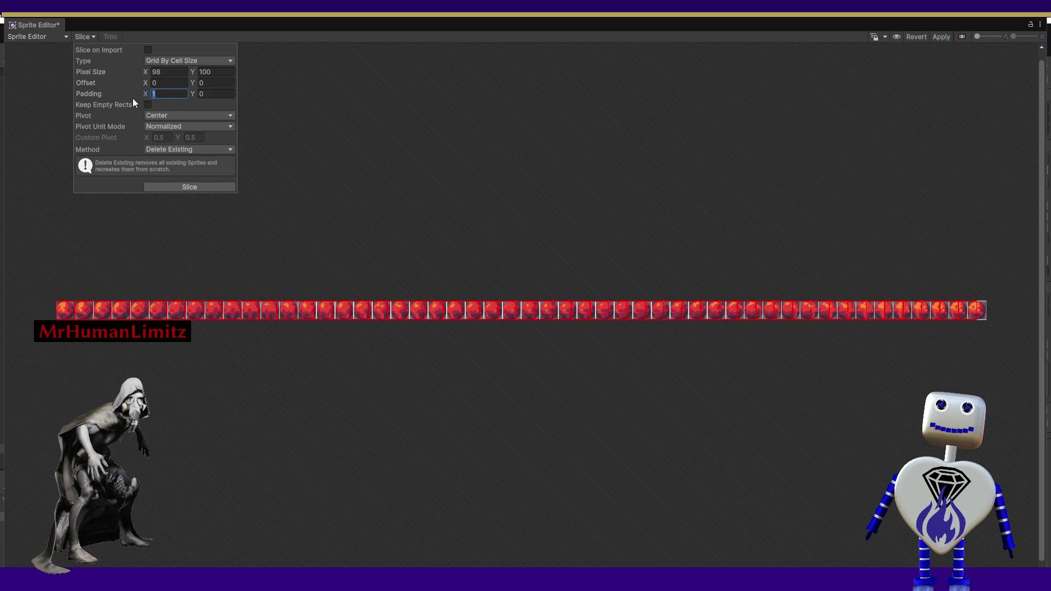
pyautogui.write('2')
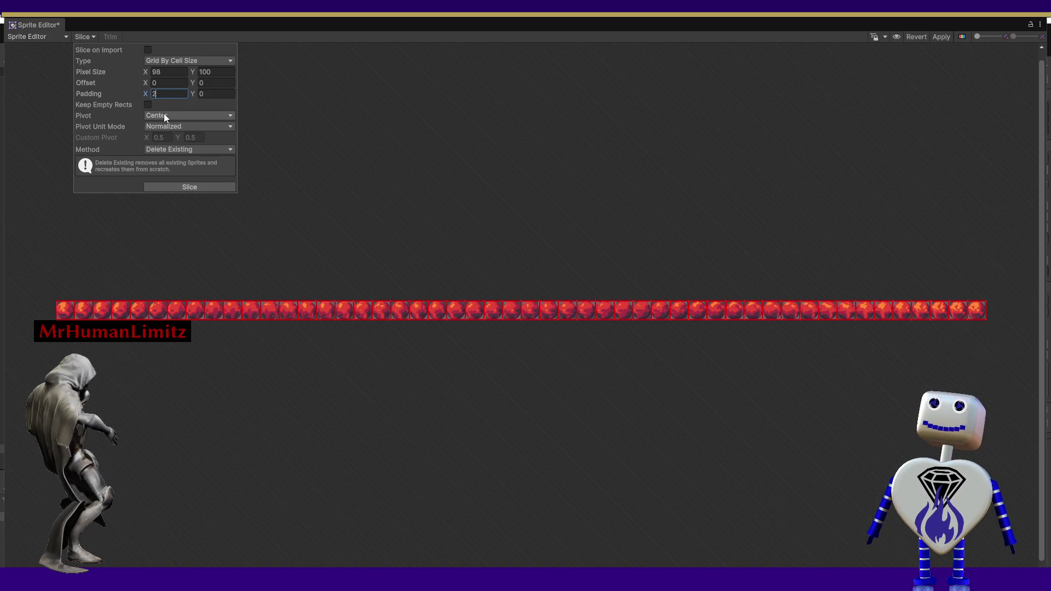
pyautogui.click(188, 187)
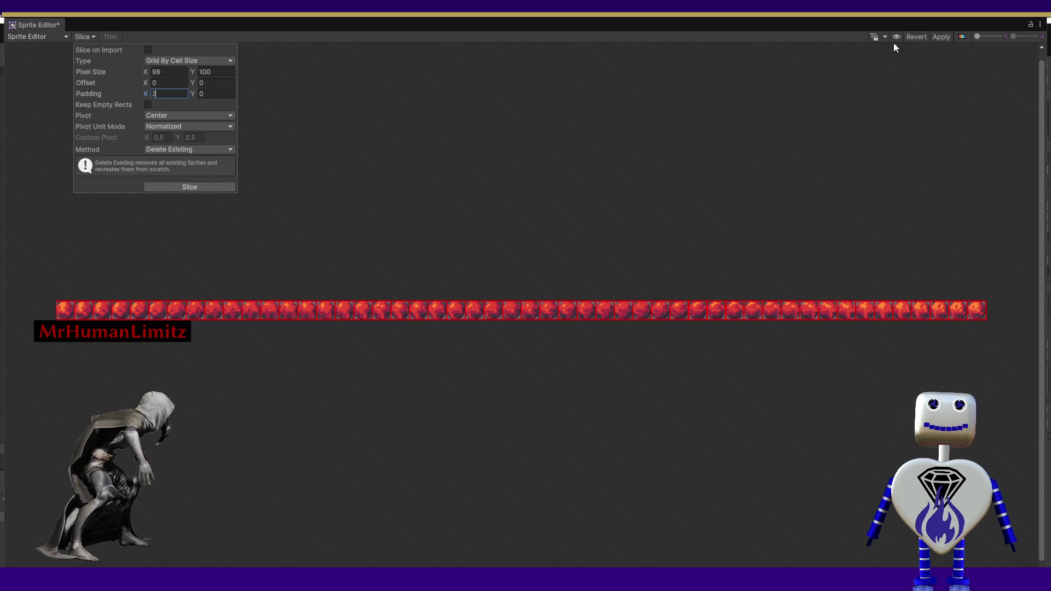
pyautogui.click(941, 36)
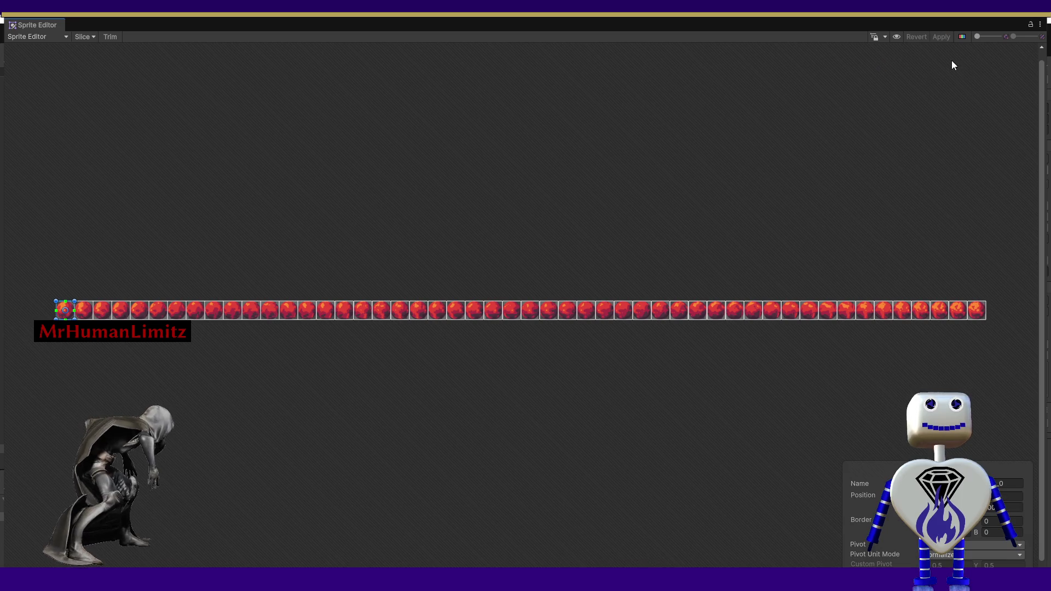
# Close the Sprite Editor and watch the red planet animate in the Scene view during Play mode.
pyautogui.click(1041, 22)
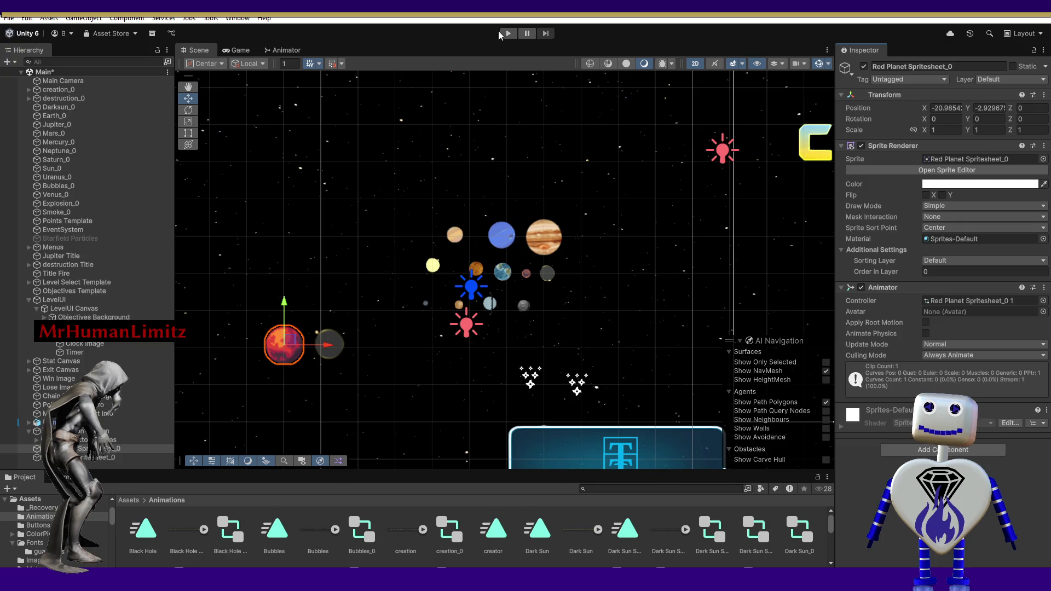
pyautogui.click(501, 34)
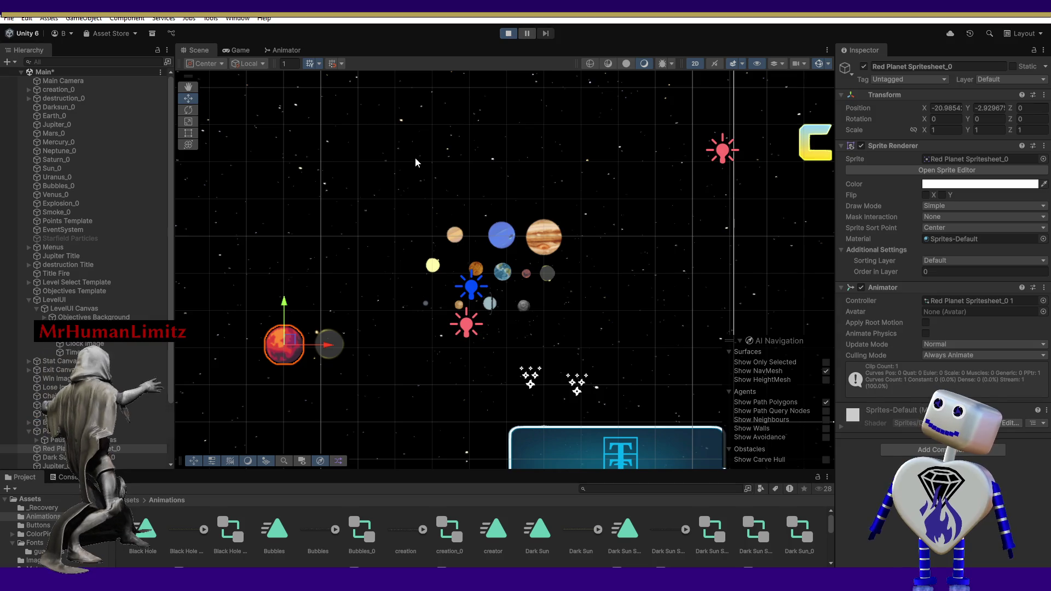
pyautogui.click(201, 50)
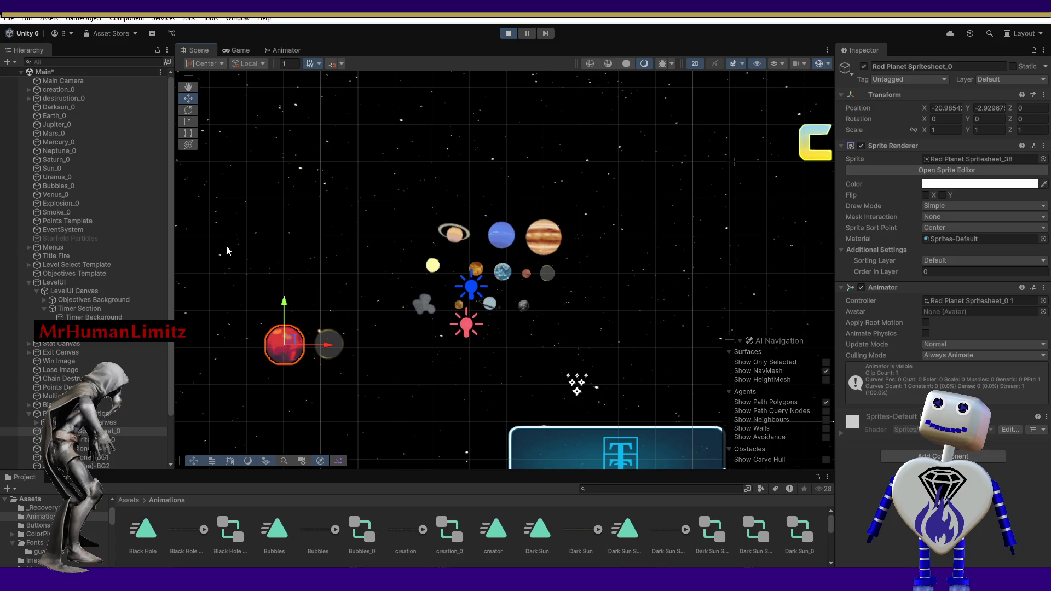
pyautogui.click(244, 264)
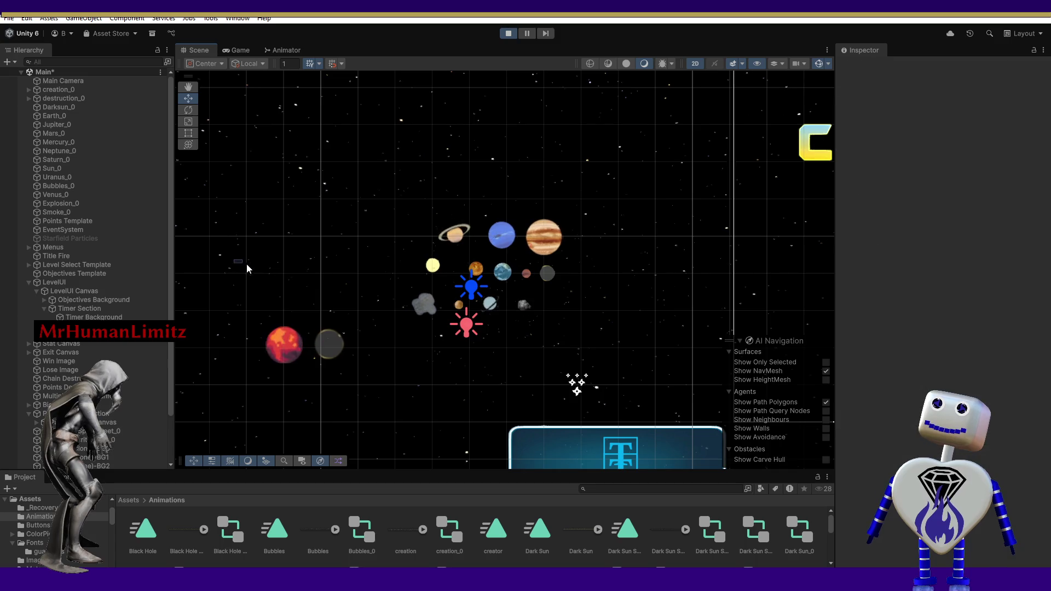
pyautogui.click(187, 87)
# Pan the Scene view slightly right with the Hand tool.
pyautogui.moveTo(233, 239); pyautogui.dragTo(277, 245)
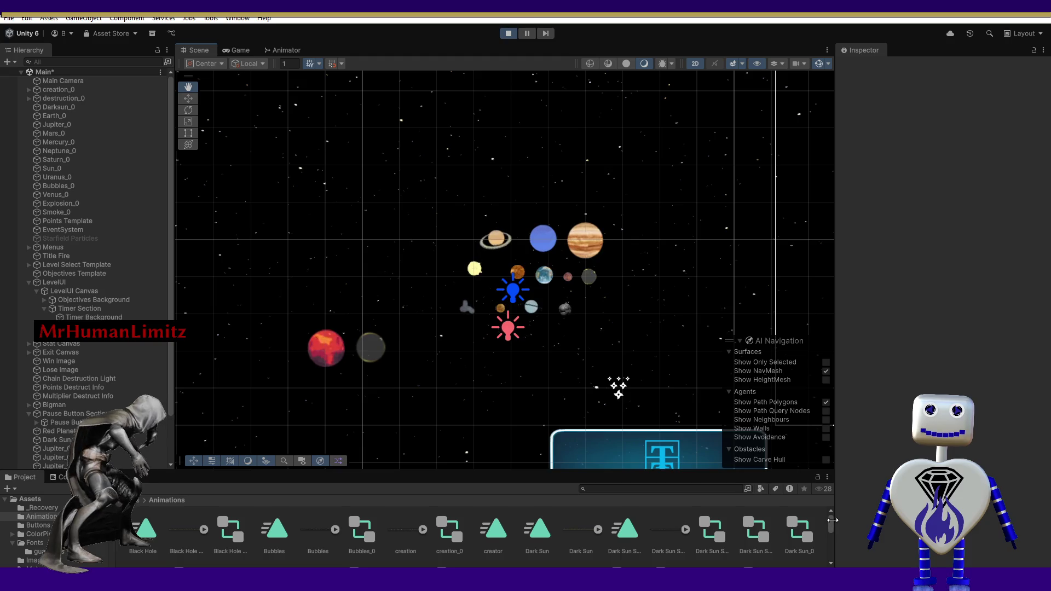
# Scroll the Project window's Animations folder down to the Red Planet animation assets.
pyautogui.moveTo(831, 532); pyautogui.dragTo(835, 557)
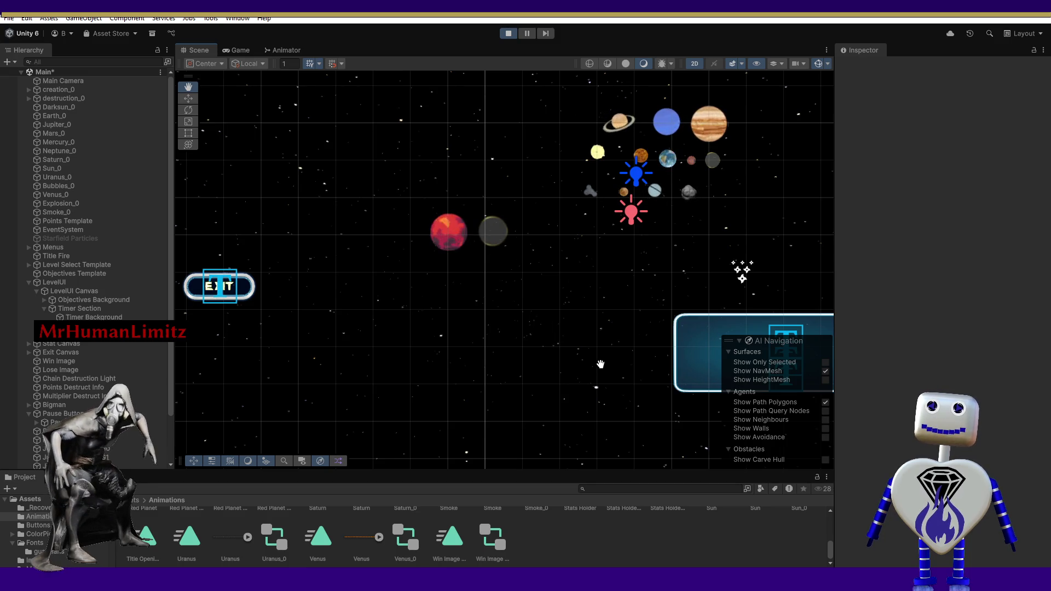
pyautogui.moveTo(830, 547)
pyautogui.mouseDown()
pyautogui.moveTo(829, 518)
pyautogui.moveTo(826, 542)
pyautogui.mouseUp()
# Drag the Red Planet animation asset into the scene beside the dark sun.
pyautogui.click(198, 533)
pyautogui.moveTo(198, 533); pyautogui.dragTo(402, 349)
pyautogui.scroll(-3, 826, 511)
pyautogui.scroll(3, 829, 512)
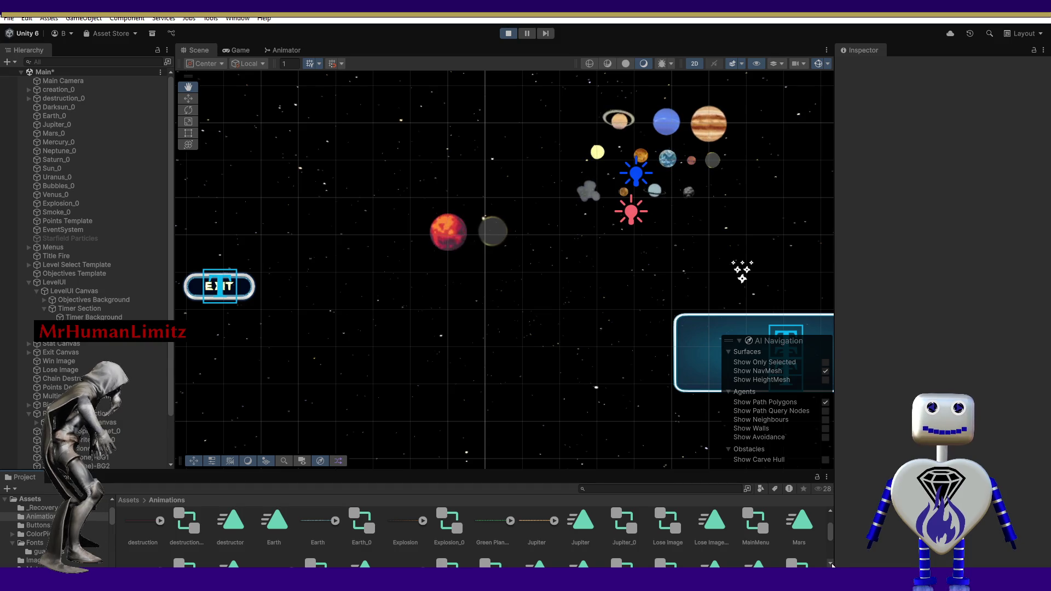
# Find the Green Planet animation in the Animations grid and drop it below the red planet.
pyautogui.scroll(-1, 829, 564)
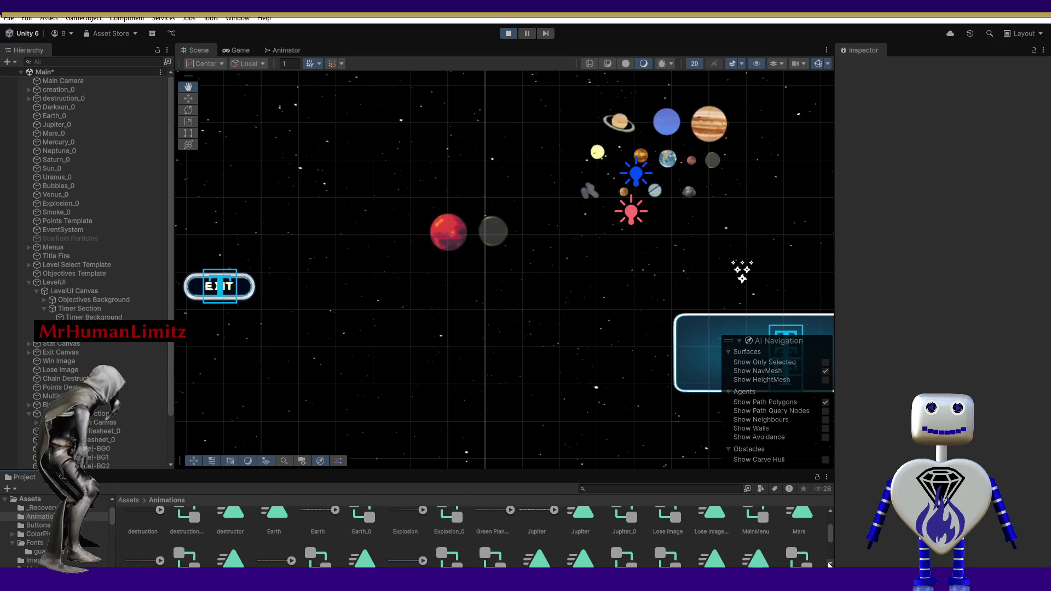
pyautogui.scroll(-2, 829, 564)
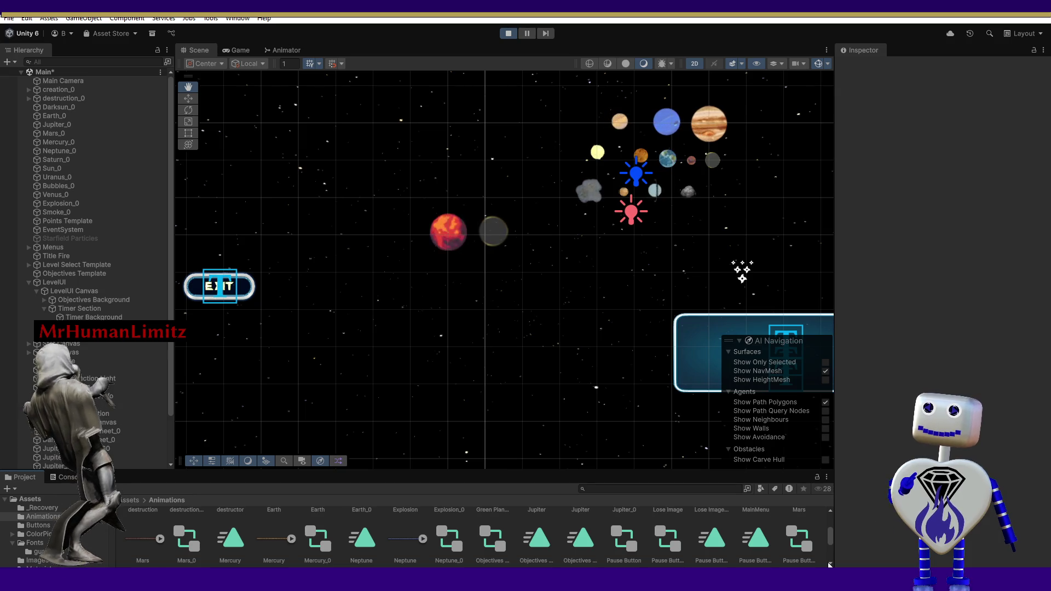
pyautogui.scroll(3, 830, 510)
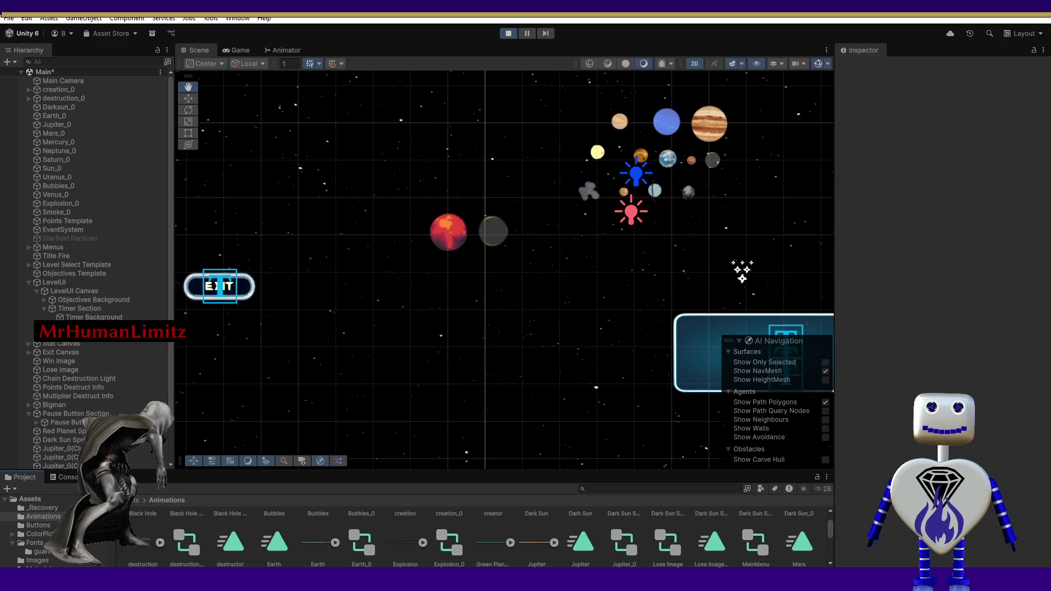
pyautogui.scroll(1, 826, 532)
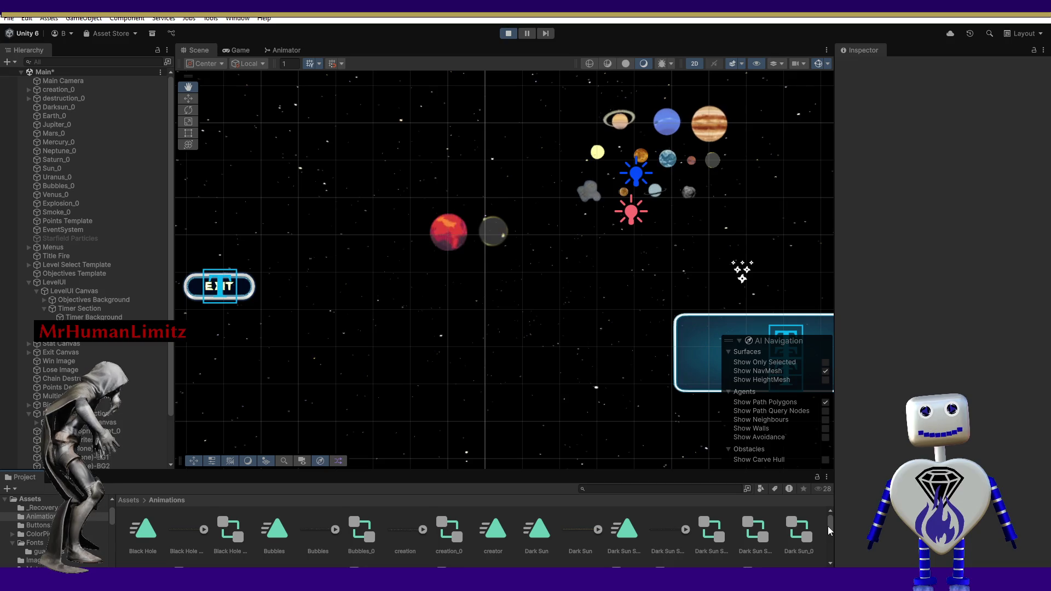
pyautogui.moveTo(830, 522); pyautogui.dragTo(830, 532)
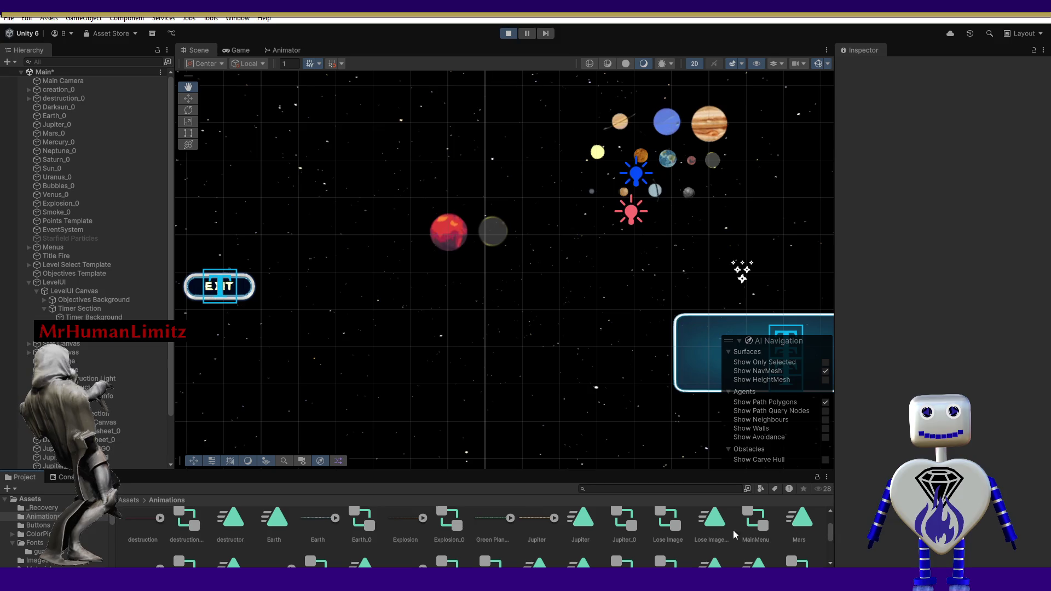
pyautogui.moveTo(273, 540)
pyautogui.mouseDown()
pyautogui.moveTo(468, 446)
pyautogui.moveTo(414, 359)
pyautogui.mouseUp()
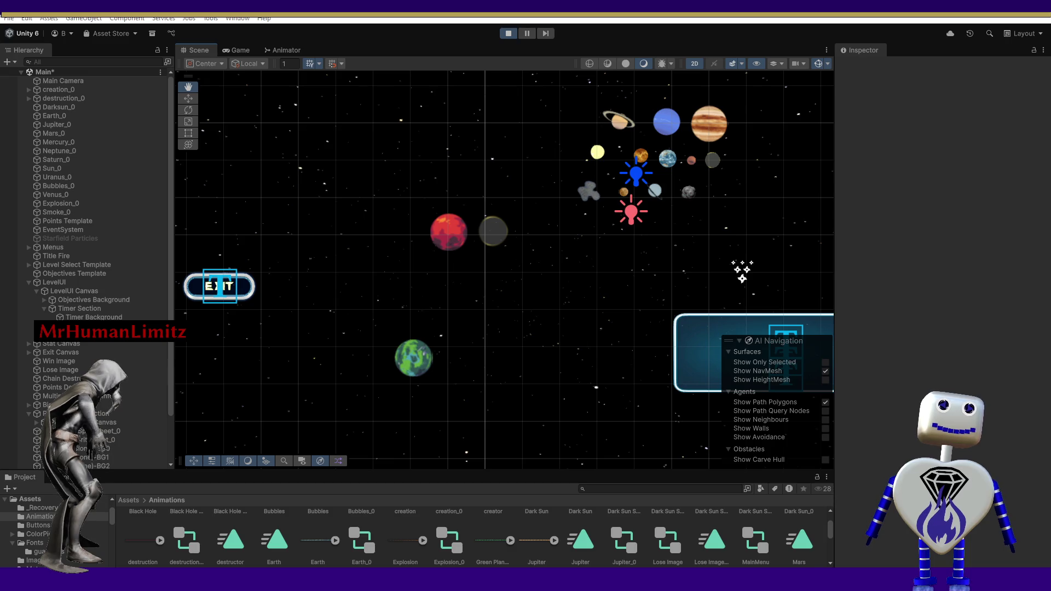
# Select the newly added green planet and locate its current sprite asset from the Inspector.
pyautogui.click(413, 359)
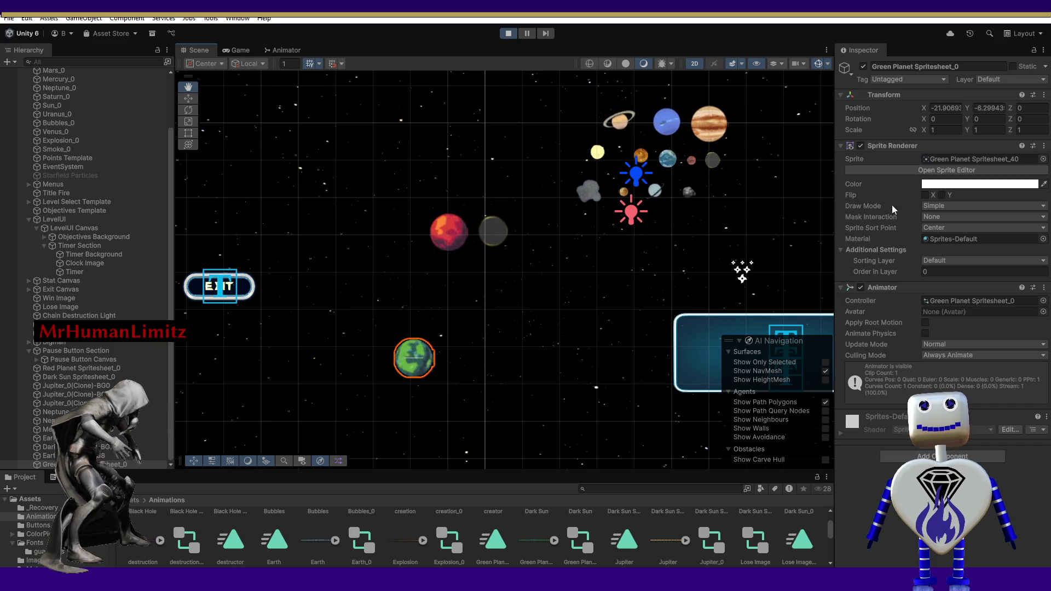
pyautogui.click(979, 160)
# Open the green planet sprite sheet, browse the editor menus, and frame the Scene view on the selection.
pyautogui.click(977, 169)
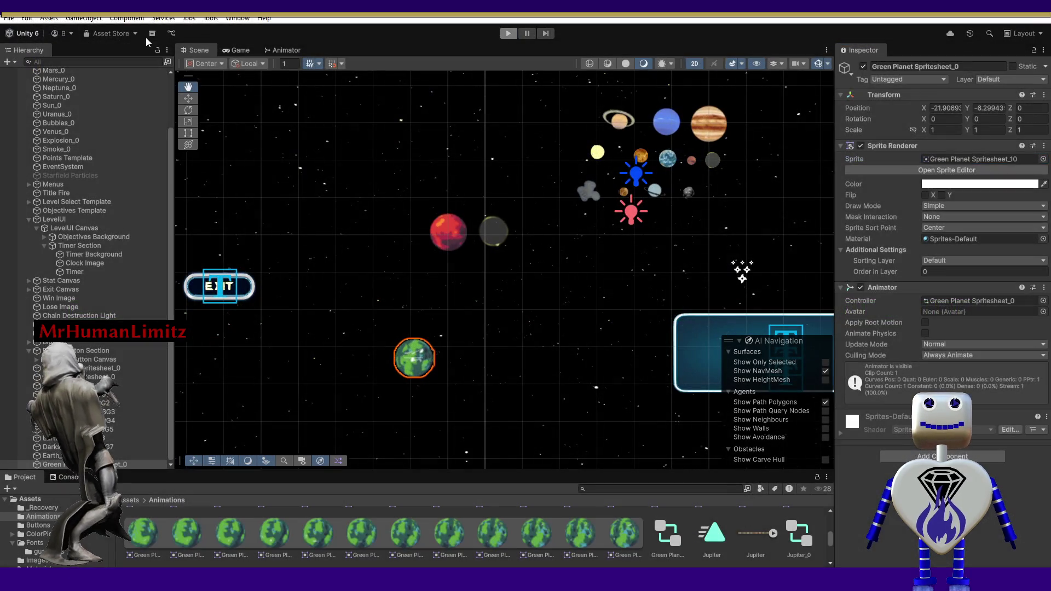
pyautogui.click(127, 19)
pyautogui.click(163, 21)
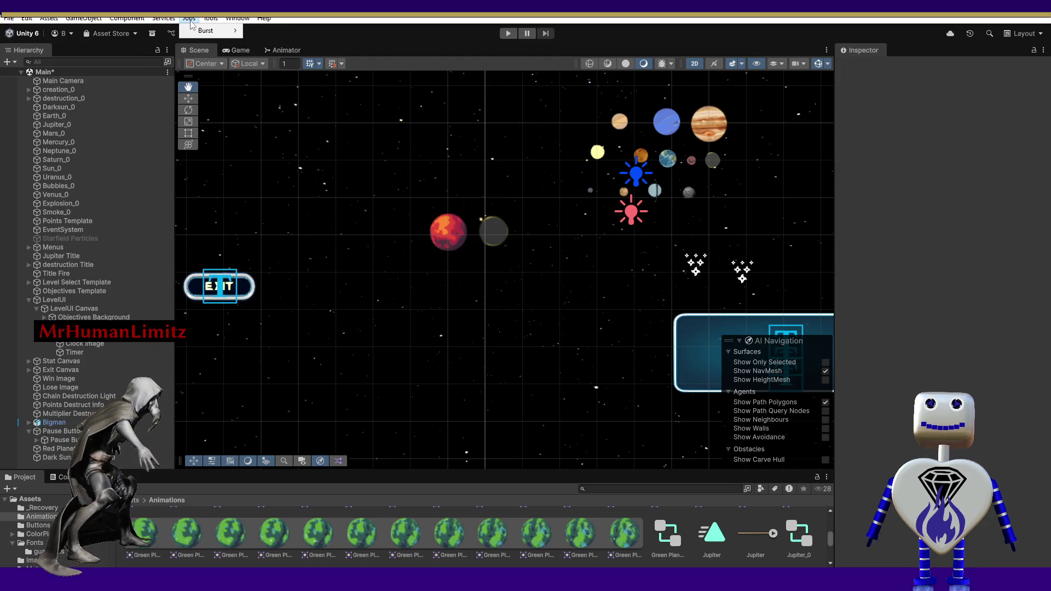
pyautogui.click(233, 19)
pyautogui.click(231, 21)
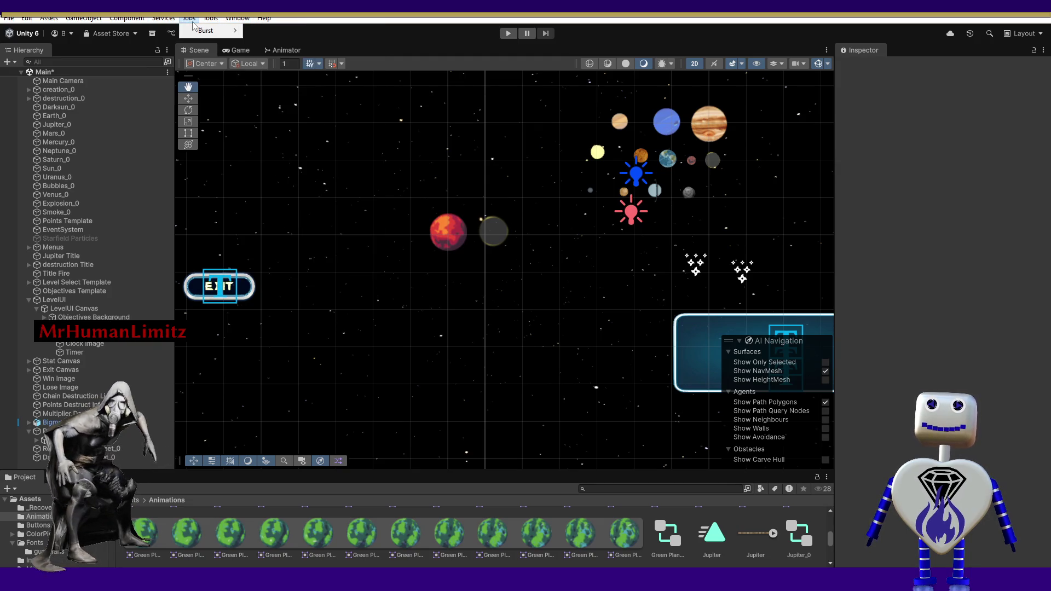
pyautogui.click(266, 20)
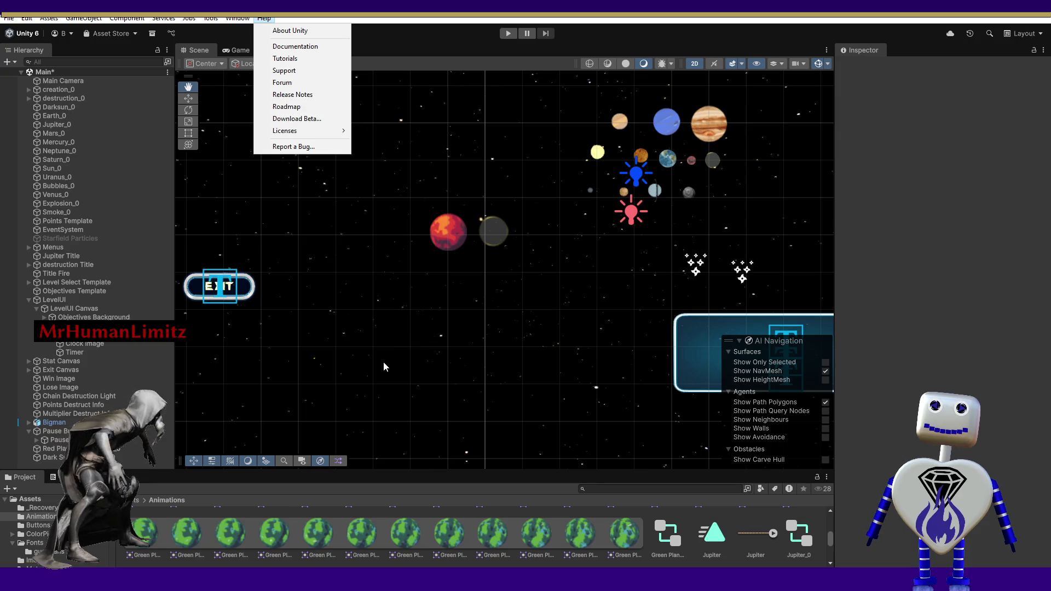
pyautogui.click(384, 366)
pyautogui.press('f')
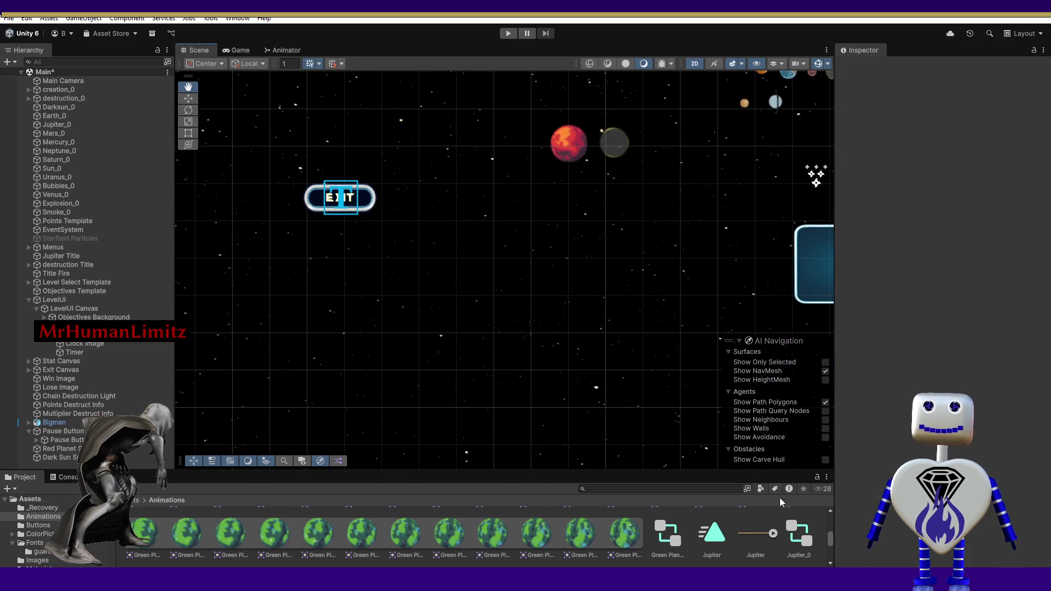
# Place the green planet sprite near the scene centre, select it, and open its Sprite Editor.
pyautogui.moveTo(829, 536); pyautogui.dragTo(828, 524)
pyautogui.scroll(1, 829, 524)
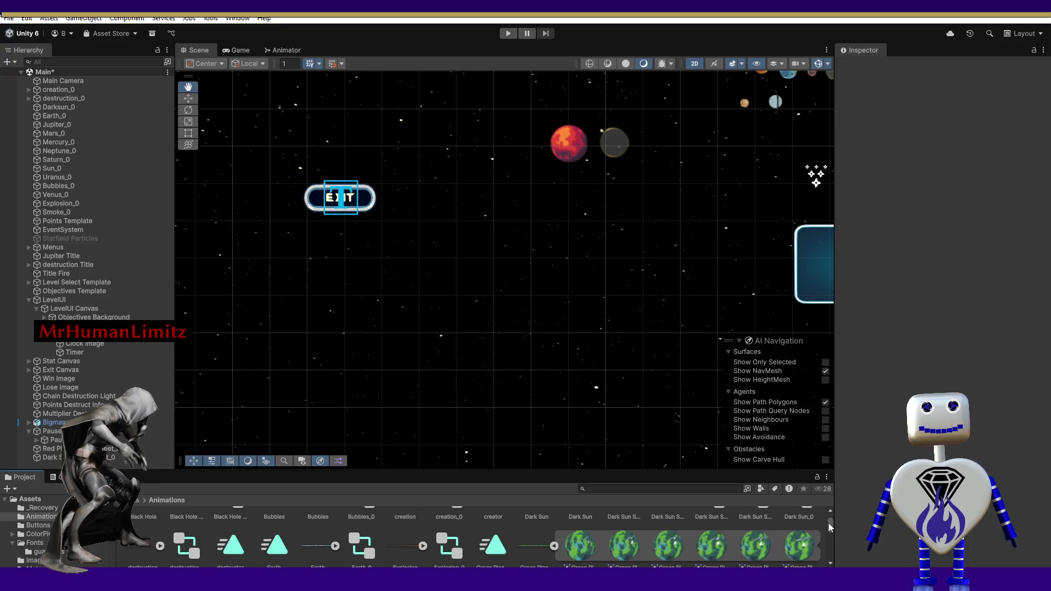
pyautogui.moveTo(529, 544); pyautogui.dragTo(485, 287)
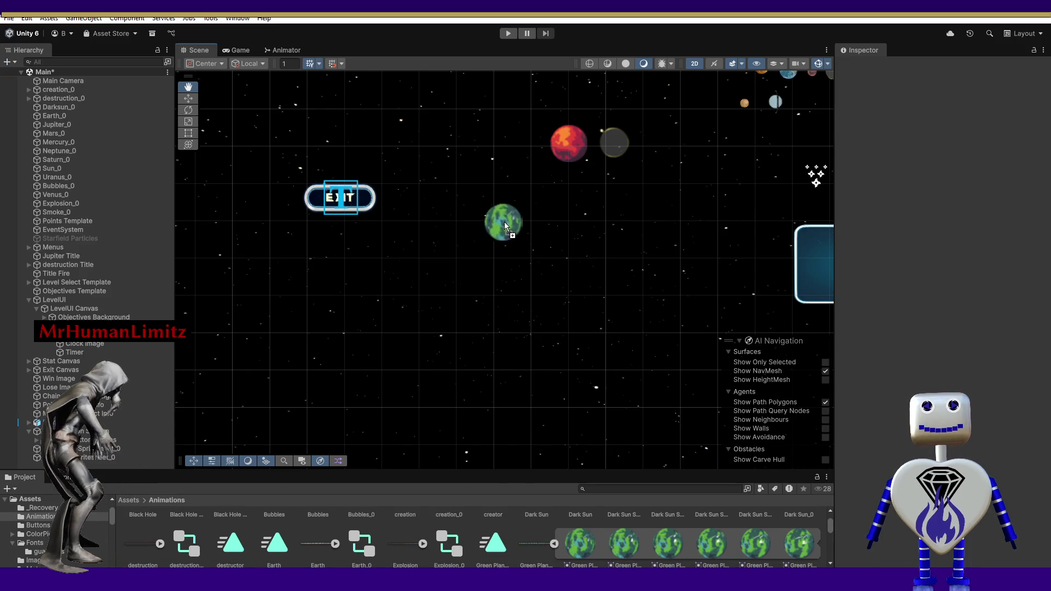
pyautogui.moveTo(502, 222); pyautogui.dragTo(513, 216)
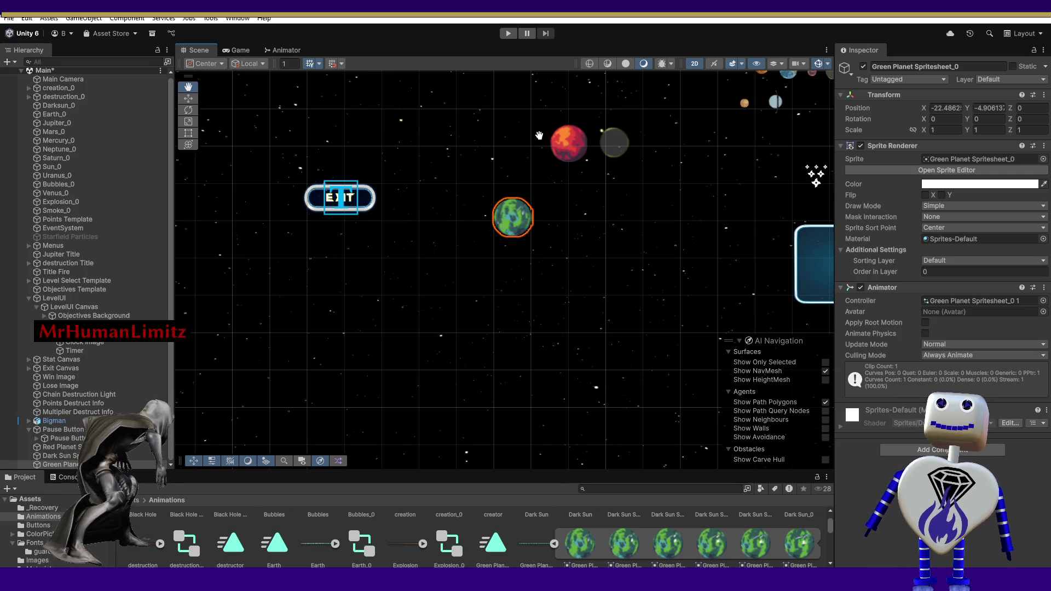
pyautogui.click(82, 464)
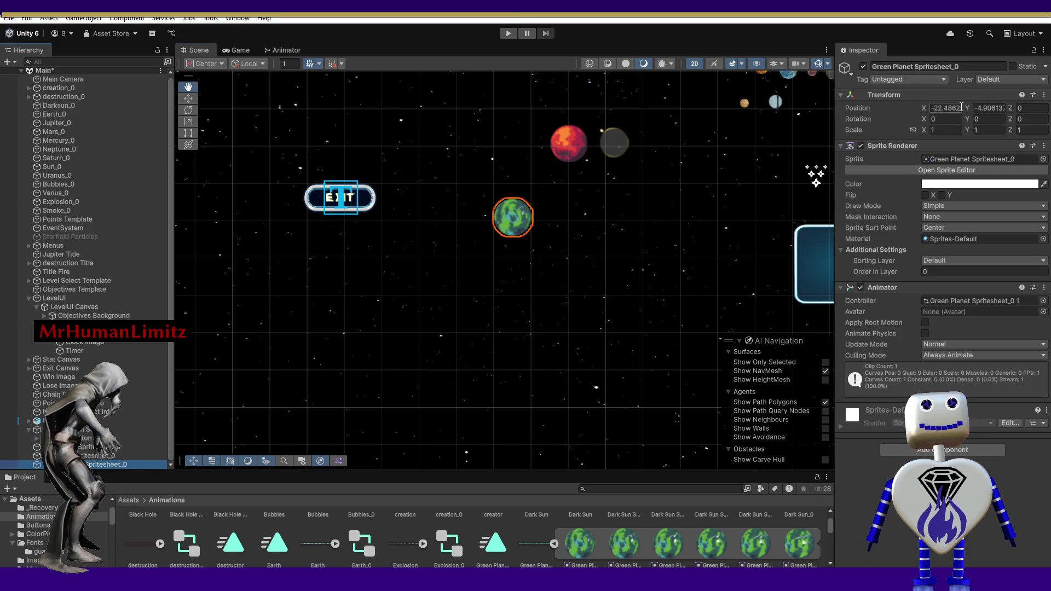
pyautogui.click(930, 170)
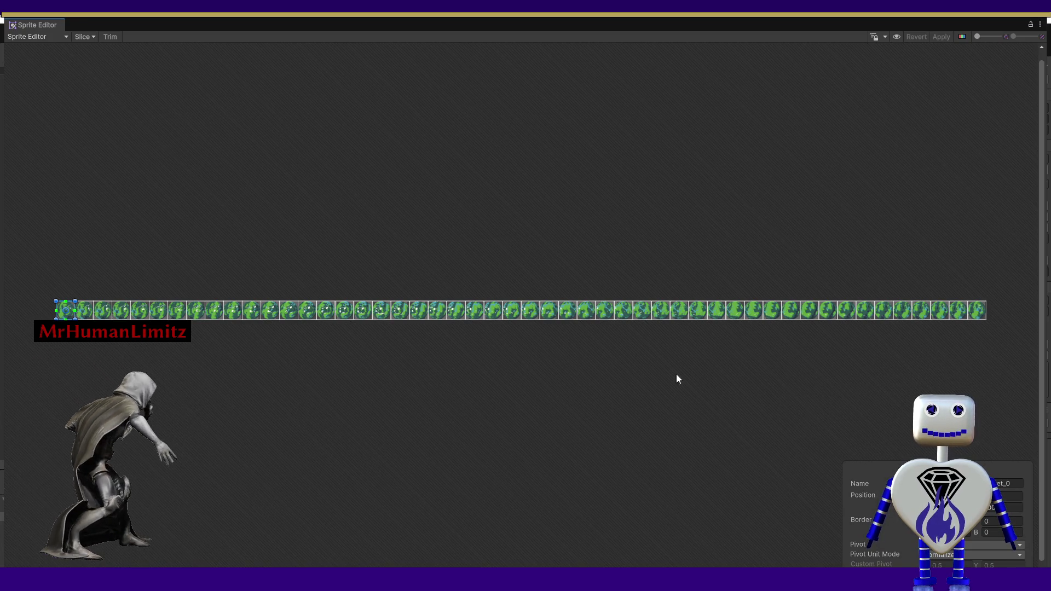
# Set the slice type to Grid By Cell Size with a 100×100 pixel size.
pyautogui.click(82, 36)
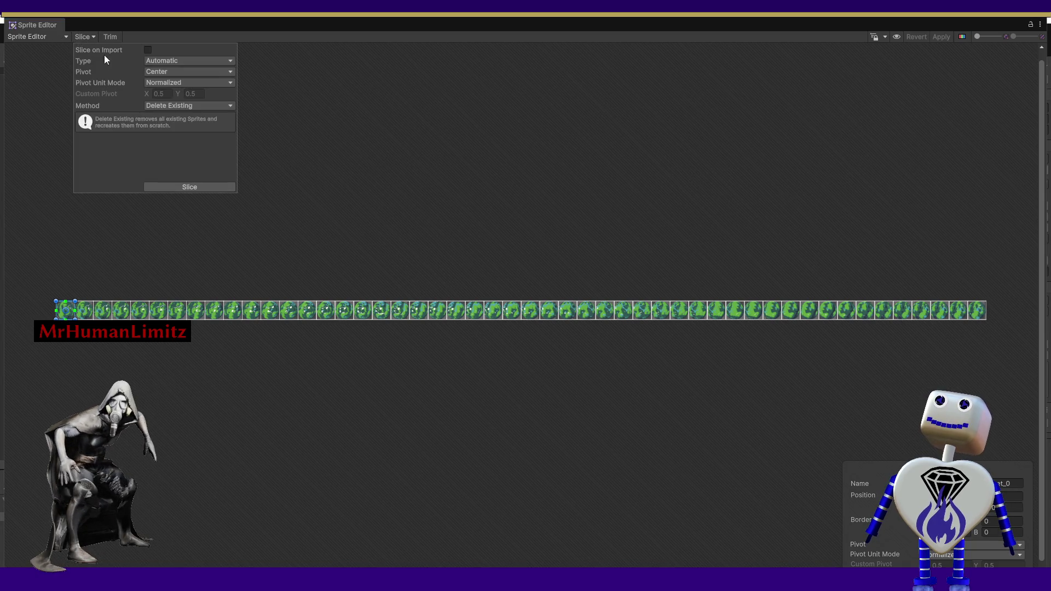
pyautogui.click(152, 60)
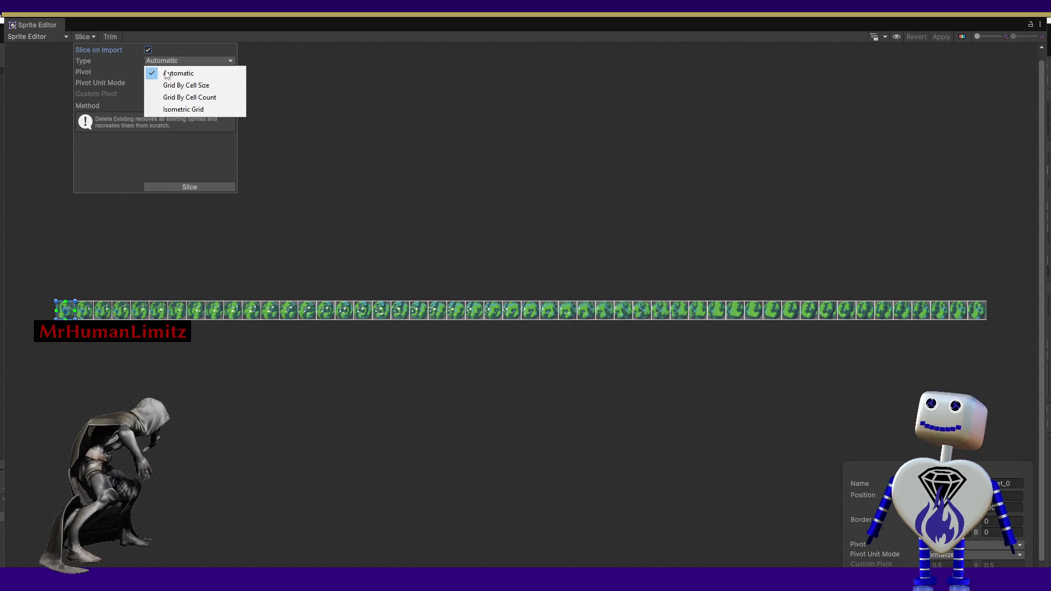
pyautogui.click(167, 83)
pyautogui.click(148, 71)
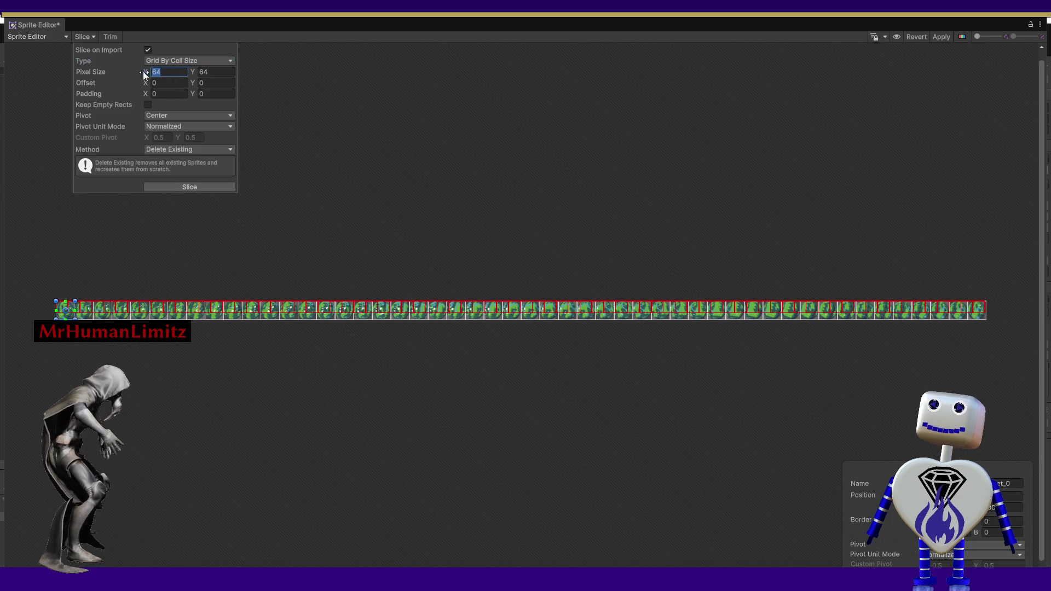
pyautogui.write('100')
pyautogui.press('Tab')
pyautogui.write('100')
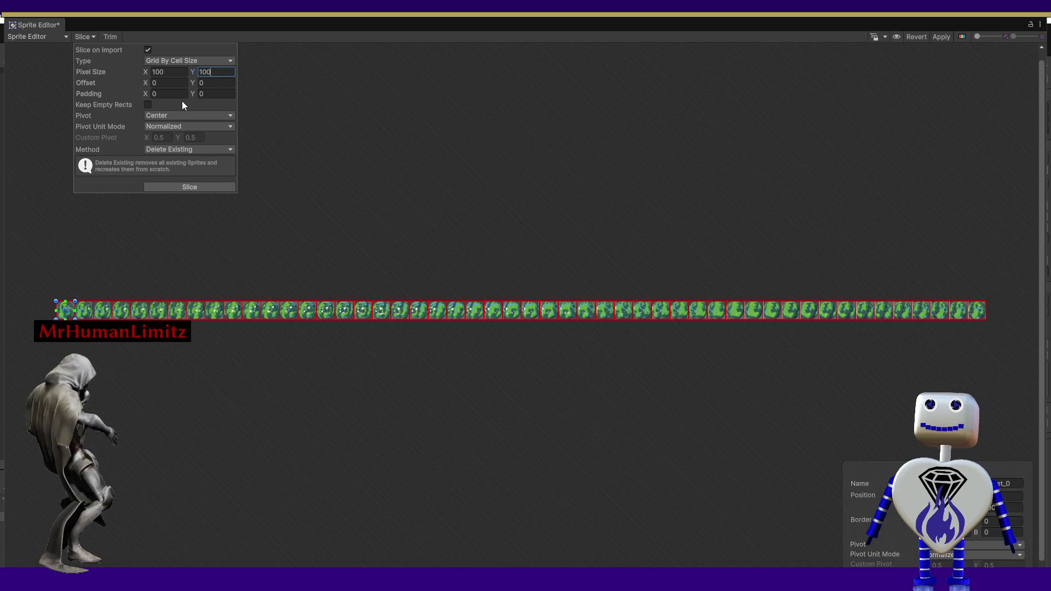
# Adjust the offset, set horizontal padding to 0, and slice the green planet sheet.
pyautogui.click(164, 83)
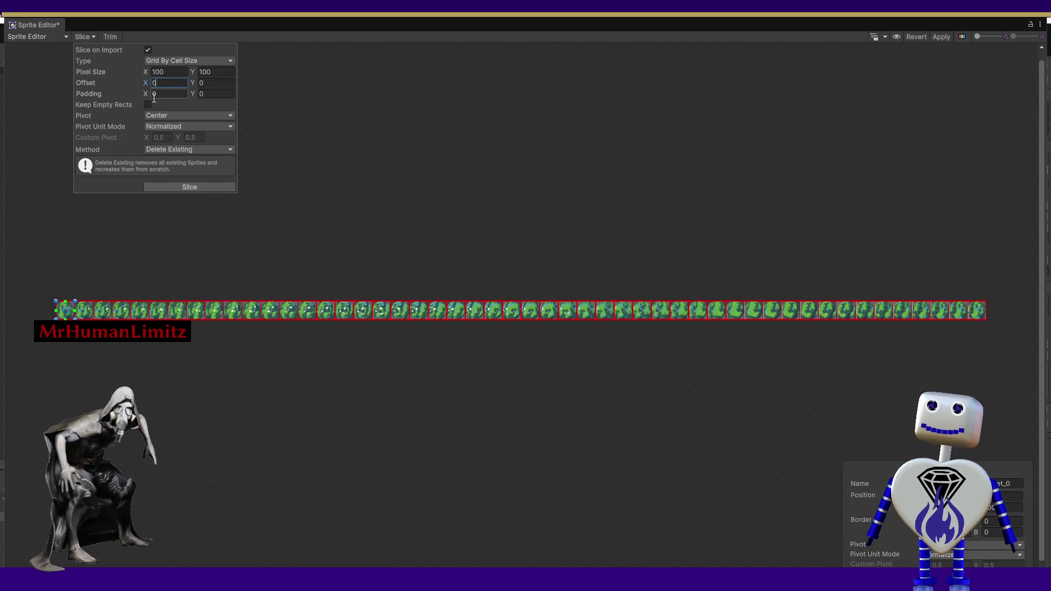
pyautogui.write('1')
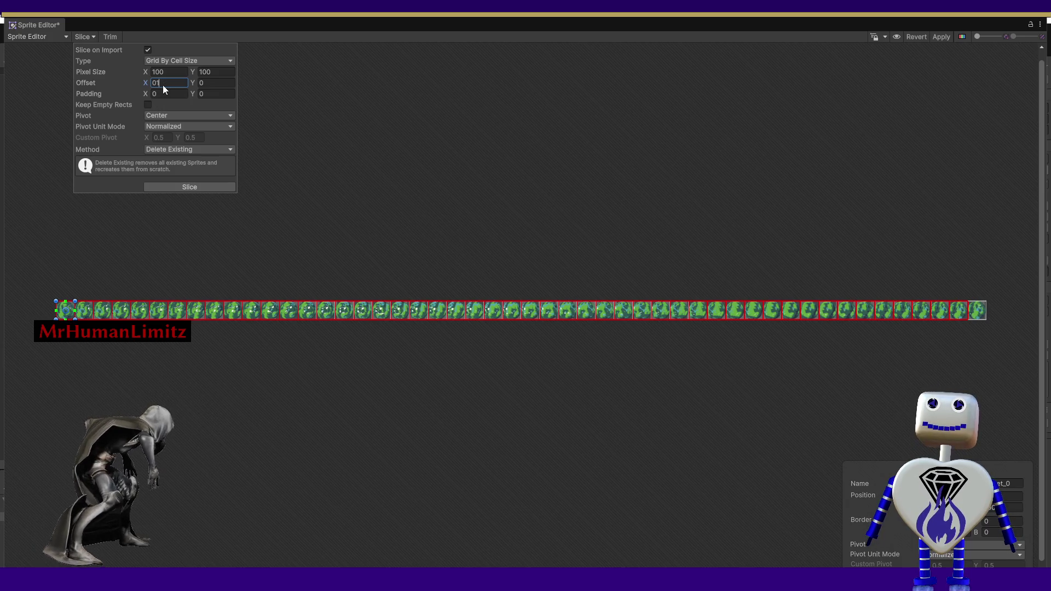
pyautogui.click(155, 83)
pyautogui.press('BackSpace')
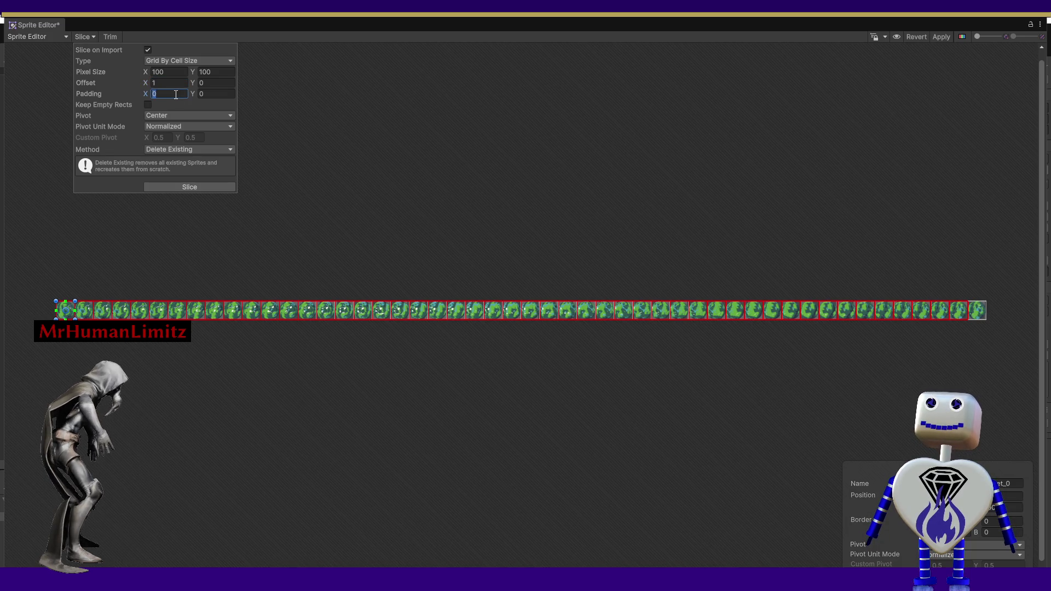
pyautogui.hotkey('ctrl', 'z')
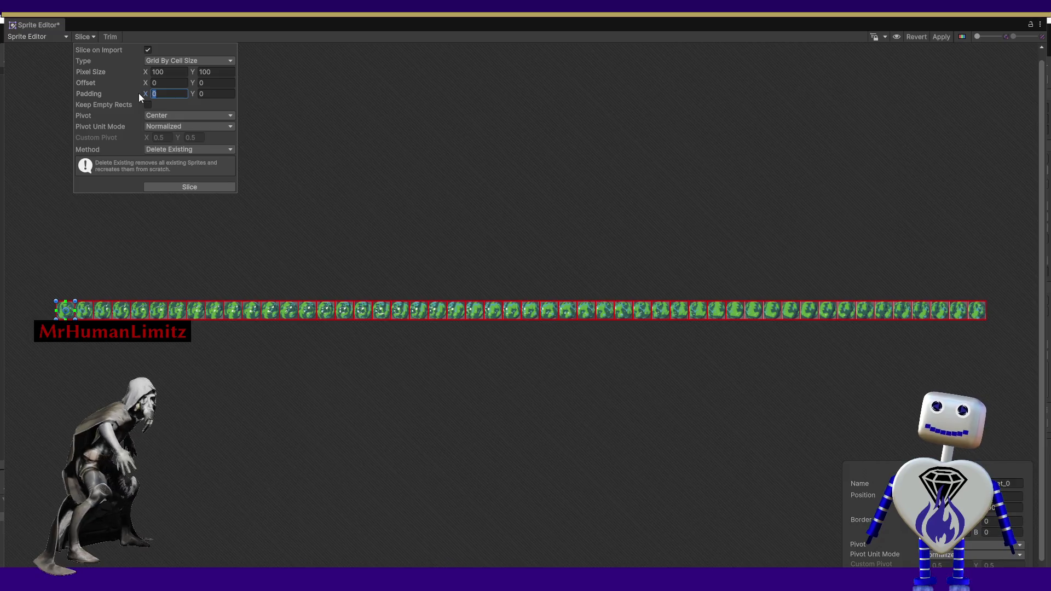
pyautogui.write('1')
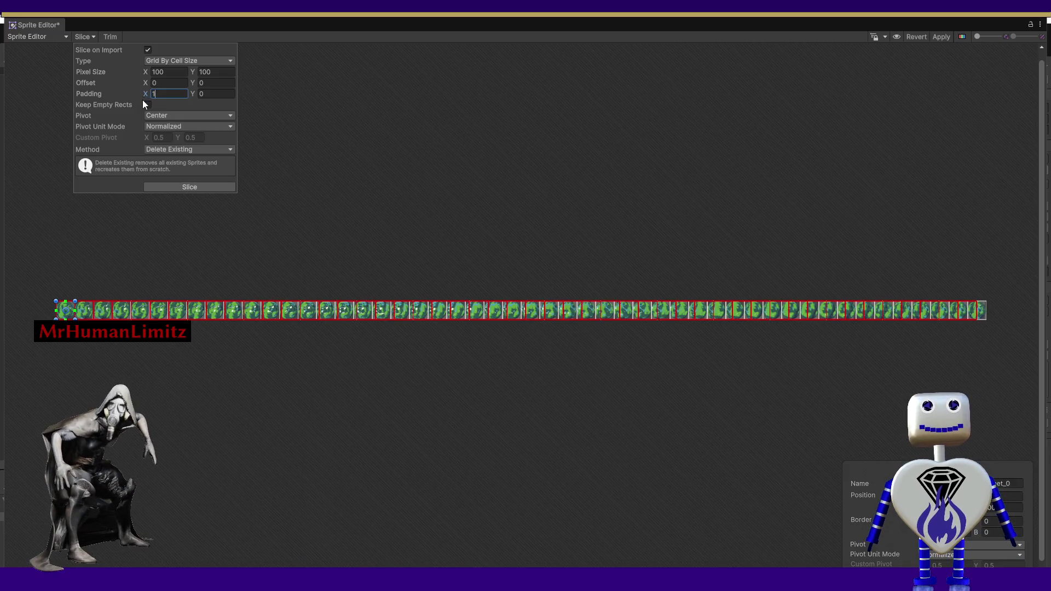
pyautogui.write('2')
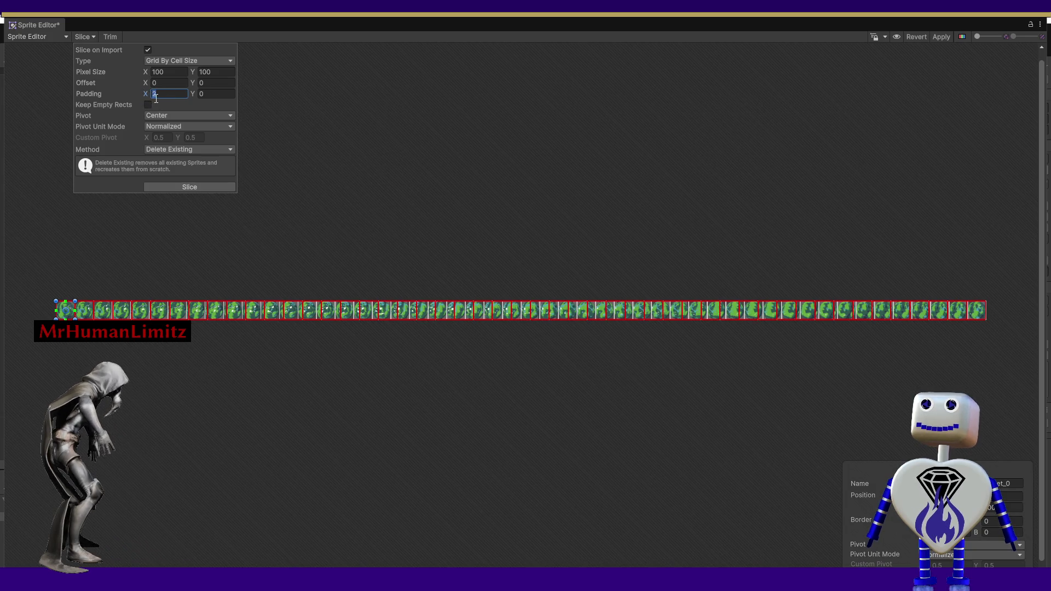
pyautogui.click(156, 99)
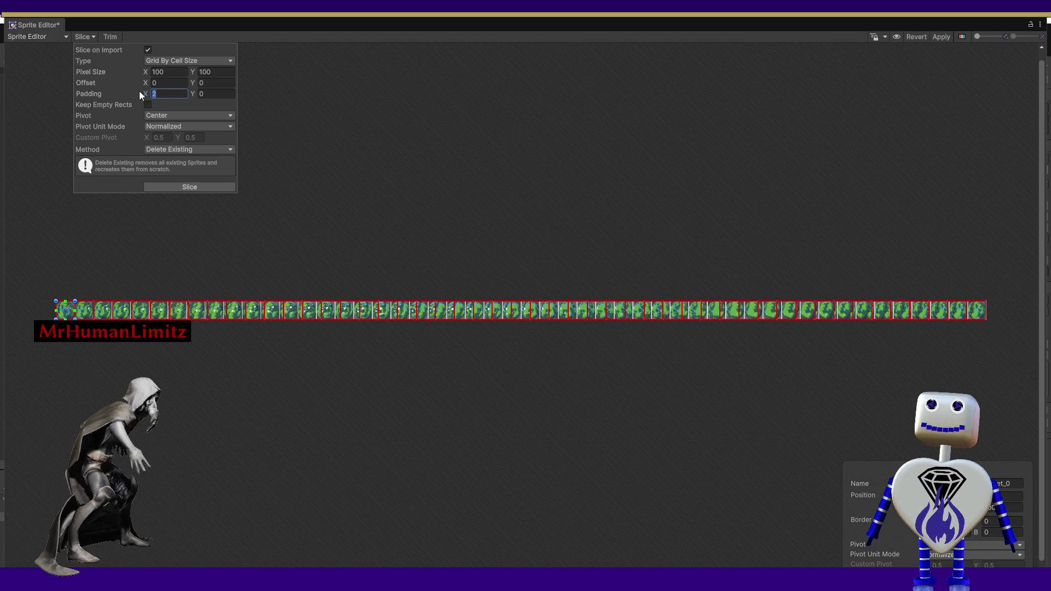
pyautogui.write('5')
pyautogui.press('BackSpace')
pyautogui.press('BackSpace')
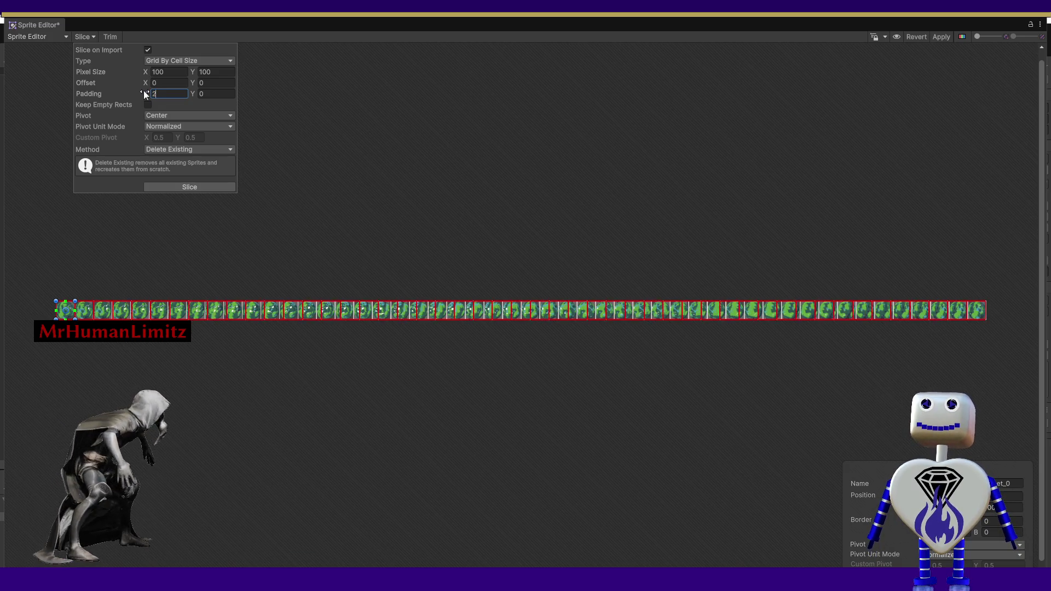
pyautogui.write('2')
pyautogui.press('BackSpace')
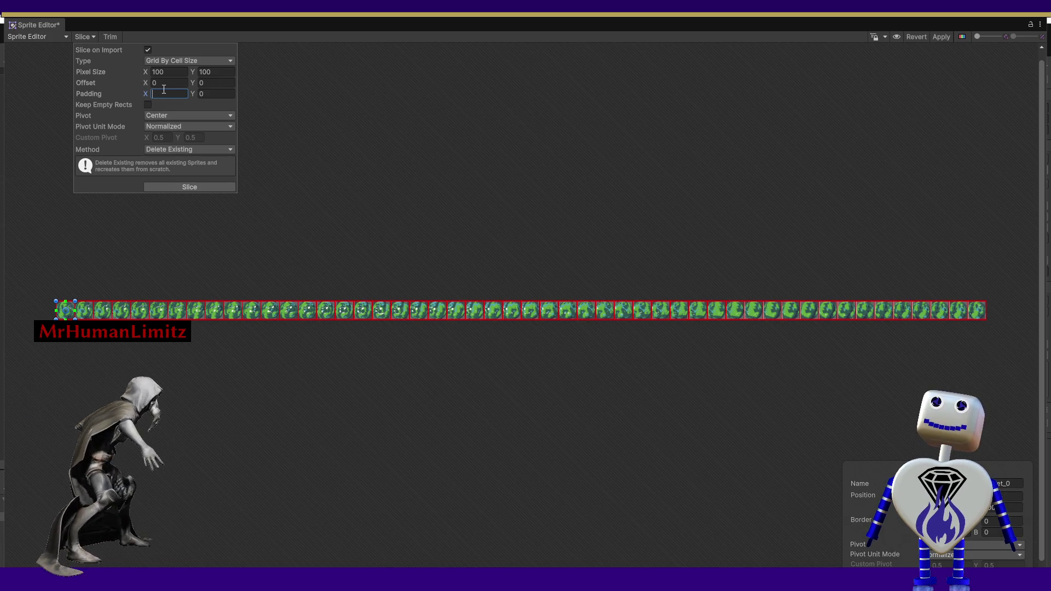
pyautogui.write('0')
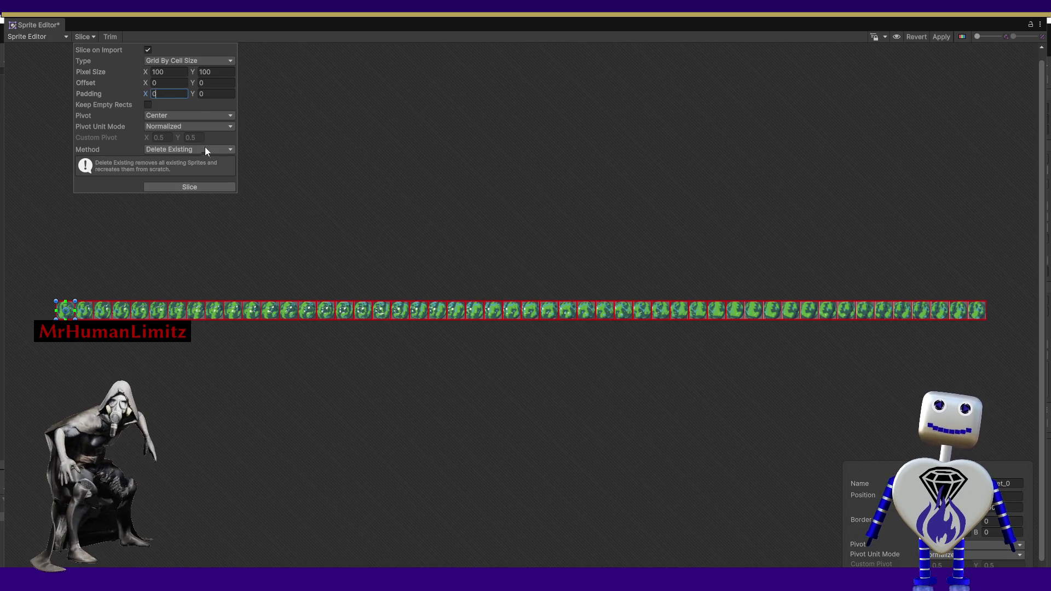
pyautogui.click(199, 186)
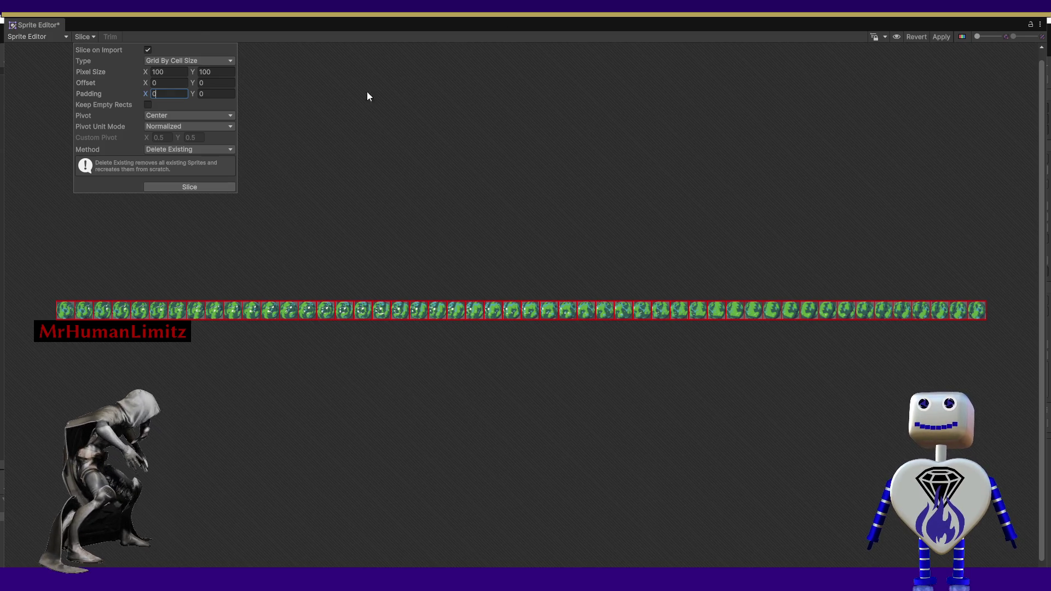
# Apply the 100×100 slicing, close the Sprite Editor, and select Green Planet Spritesheet_0 in the Hierarchy.
pyautogui.click(948, 36)
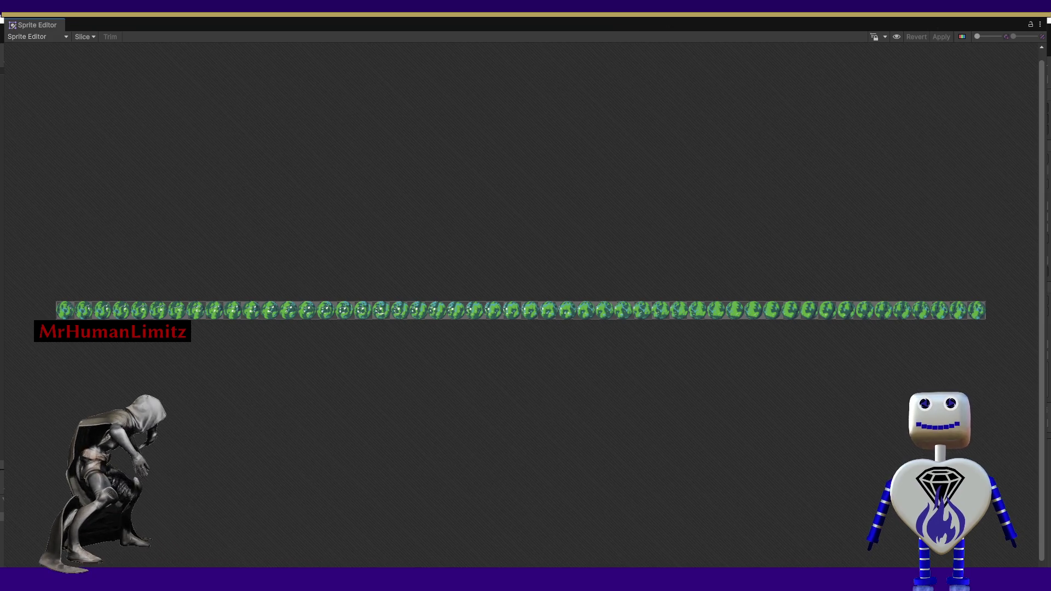
pyautogui.click(1032, 17)
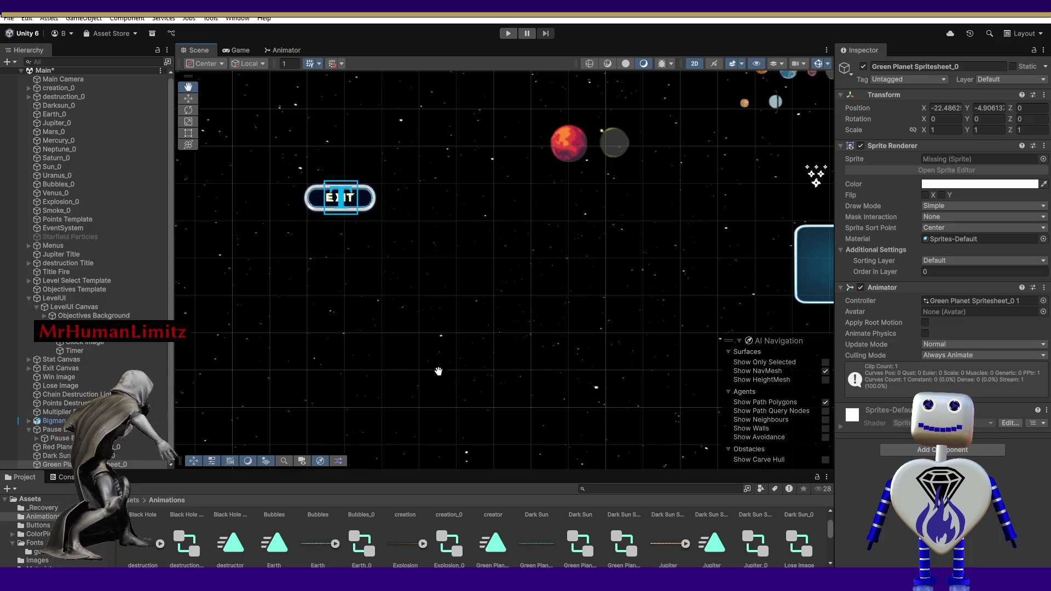
pyautogui.click(54, 464)
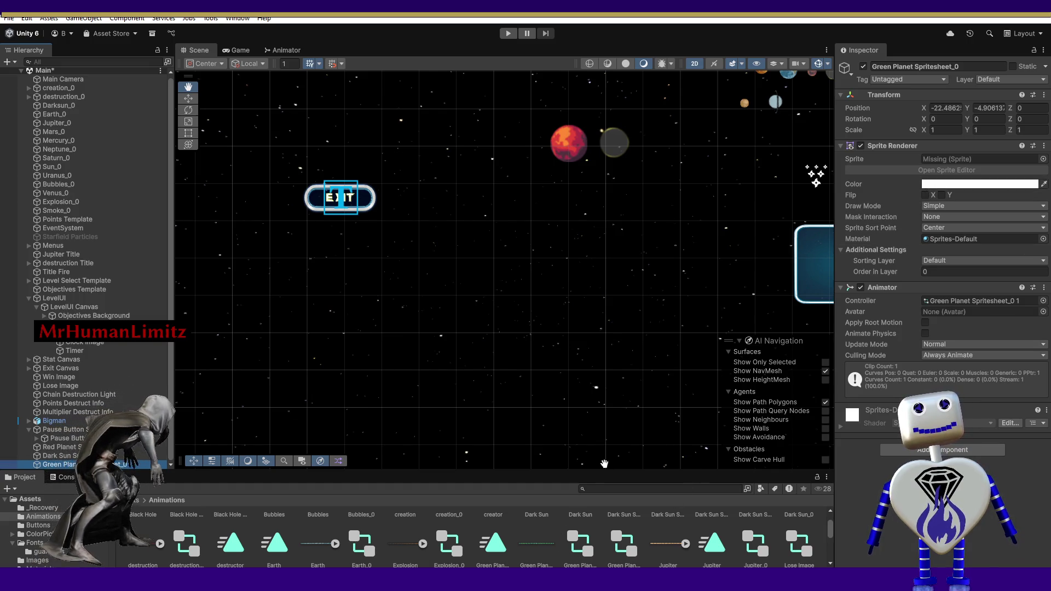
# Preview the full 5000 x 100 Green Planet Spritesheet, then select it to show its Multiple-mode import settings.
pyautogui.doubleClick(529, 542)
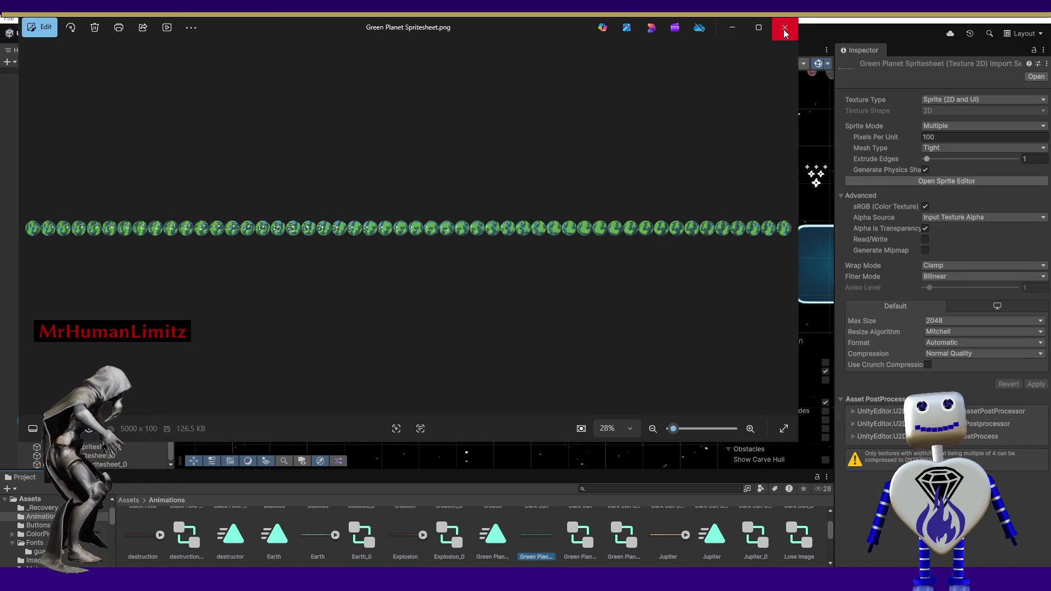
pyautogui.click(785, 27)
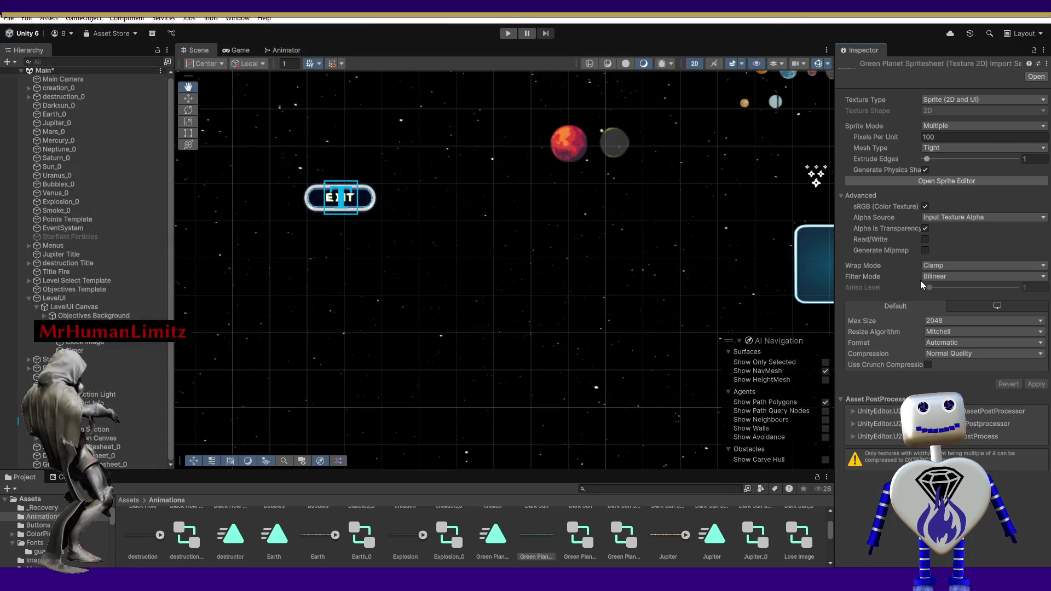
pyautogui.click(516, 539)
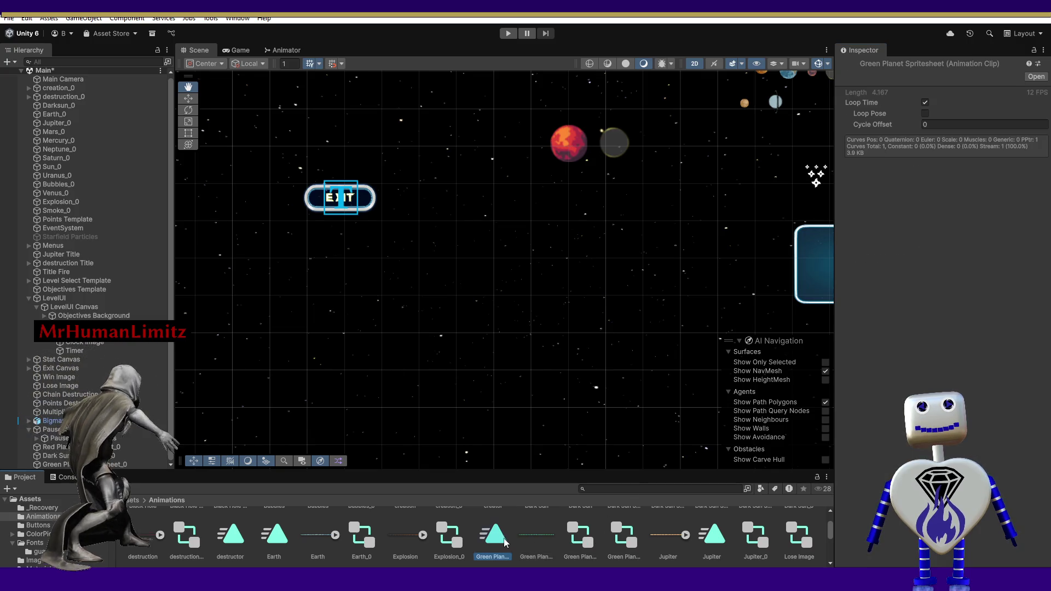
pyautogui.click(528, 539)
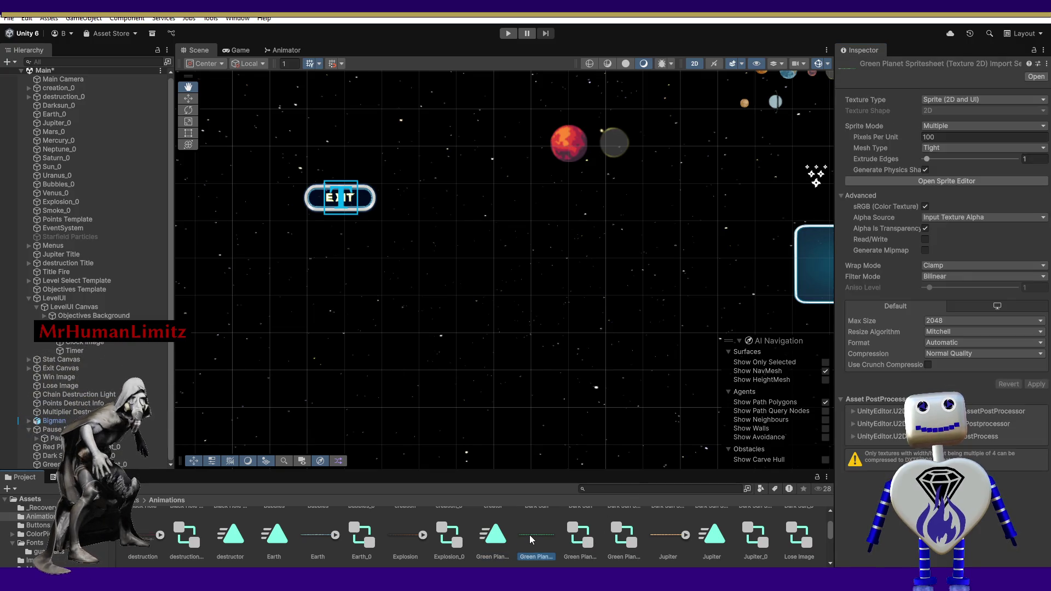
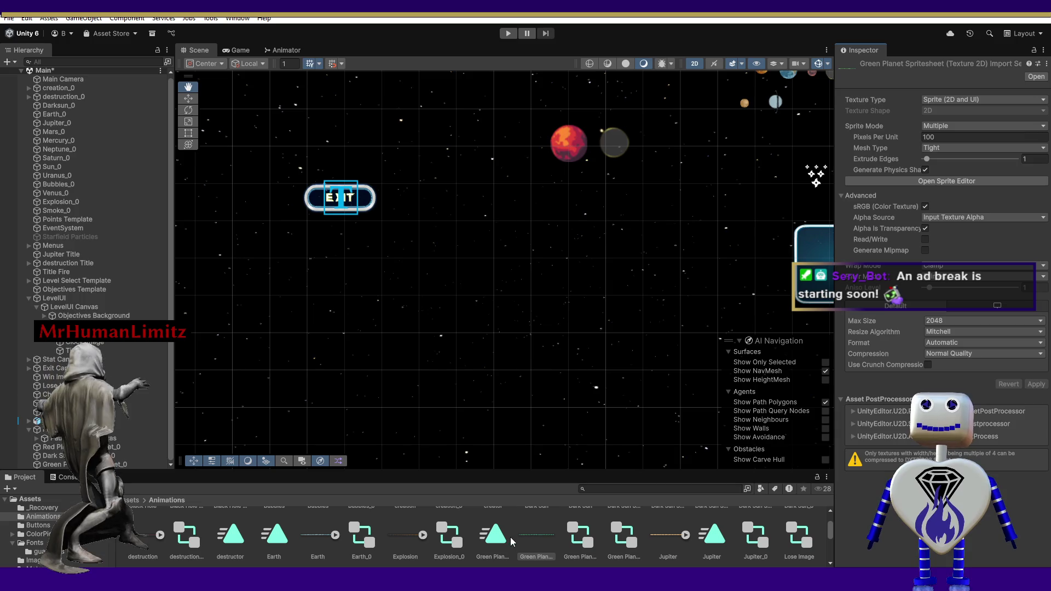
# Inspect the Green Planet animator controller and spritesheet texture, briefly viewing the spritesheet image.
pyautogui.click(578, 536)
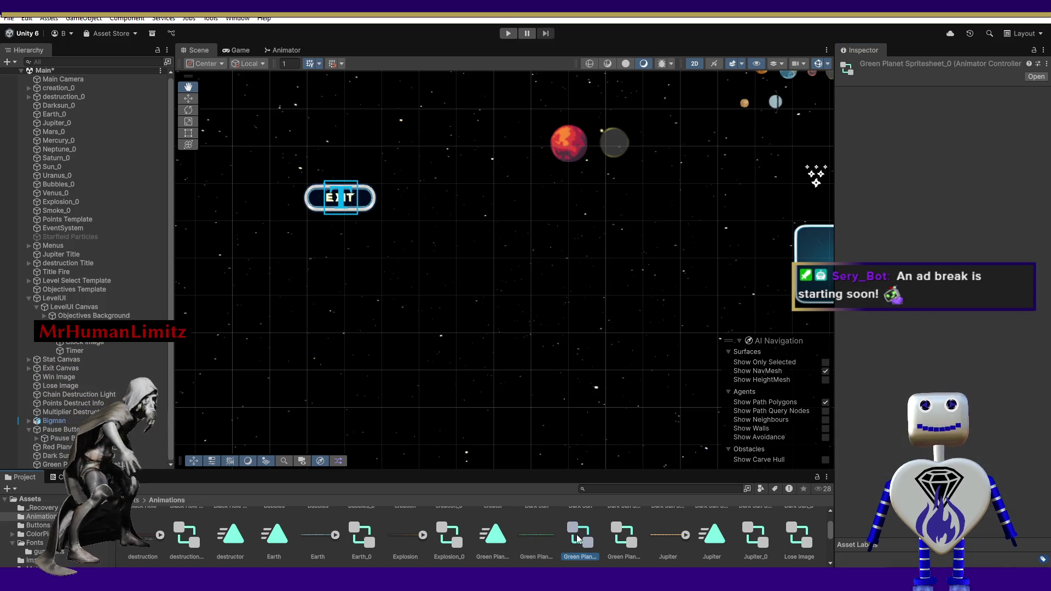
pyautogui.click(504, 534)
pyautogui.click(543, 539)
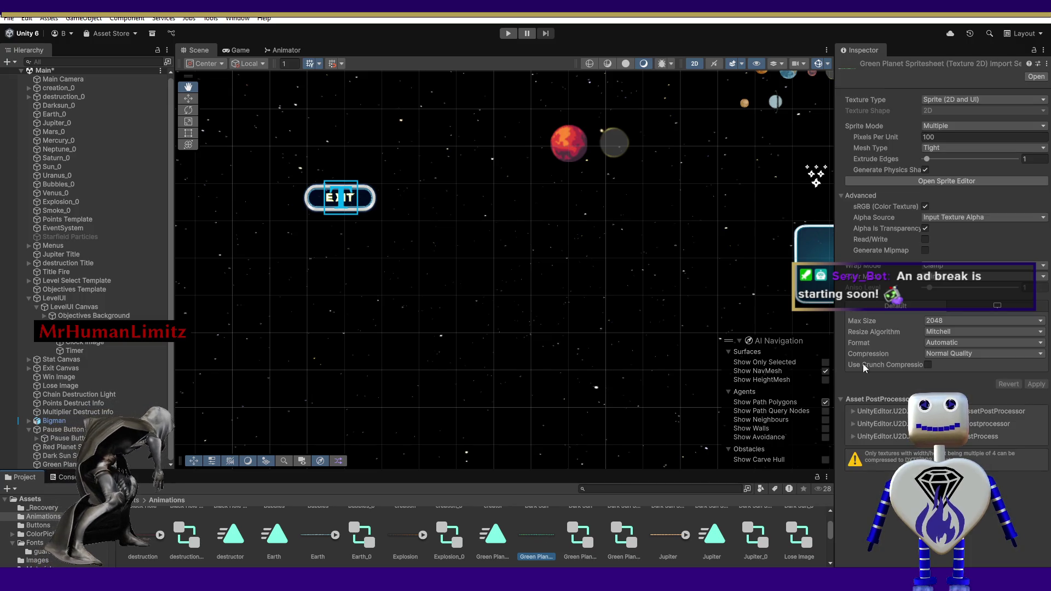
pyautogui.click(1034, 80)
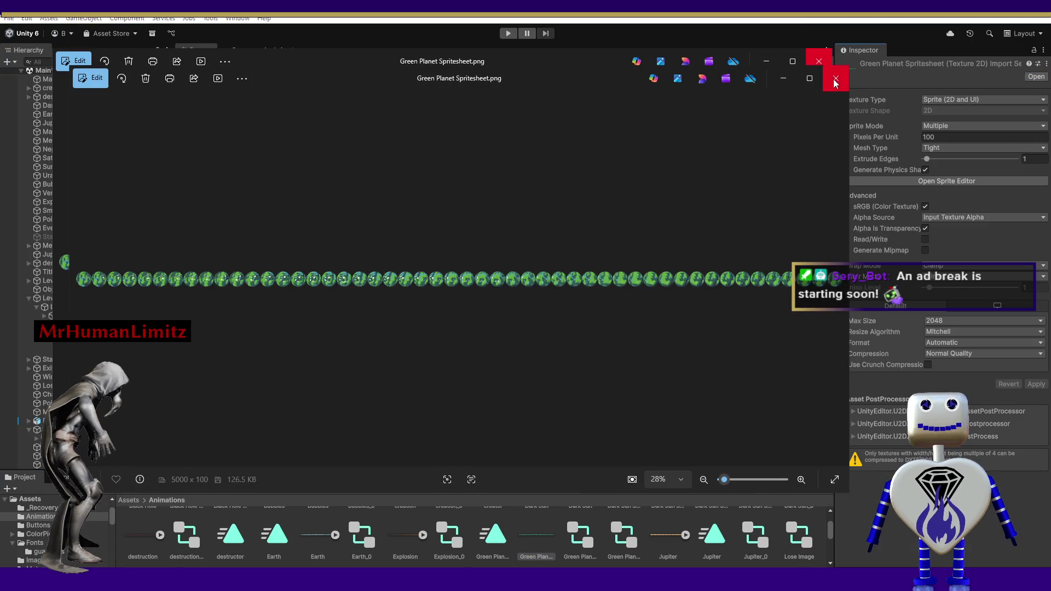
pyautogui.click(835, 79)
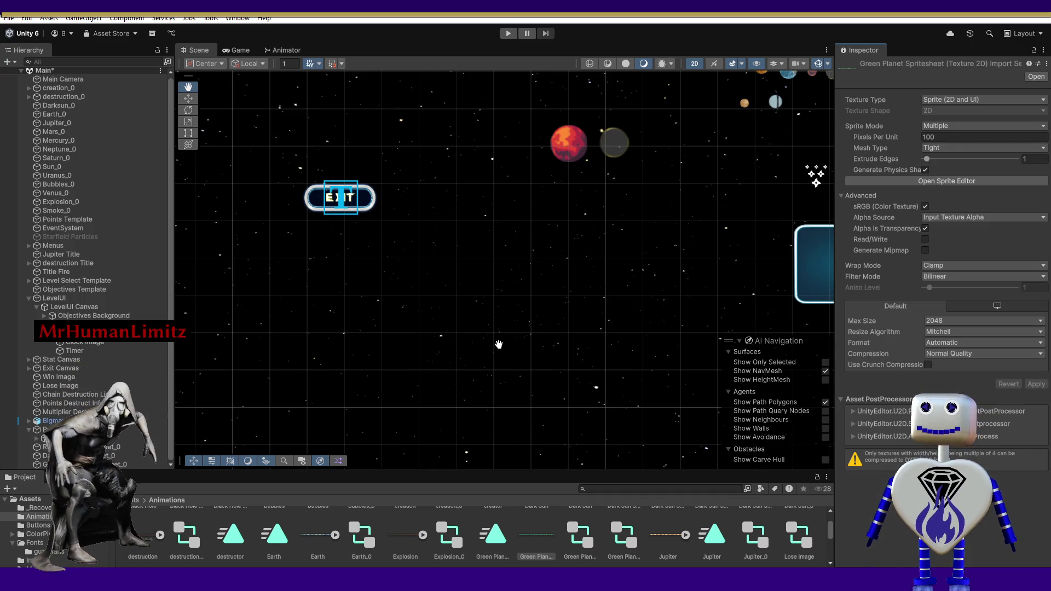
# Select Green Planet Spritesheet_0 and browse its Sprite picker without assigning a sprite.
pyautogui.click(123, 464)
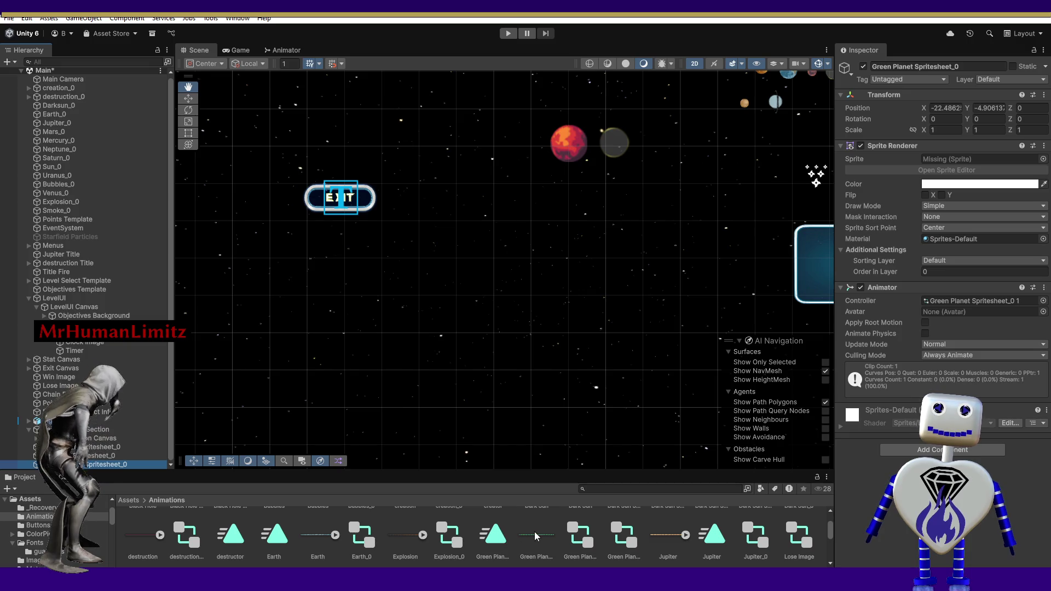
pyautogui.scroll(1, 534, 533)
pyautogui.moveTo(534, 533); pyautogui.dragTo(943, 159)
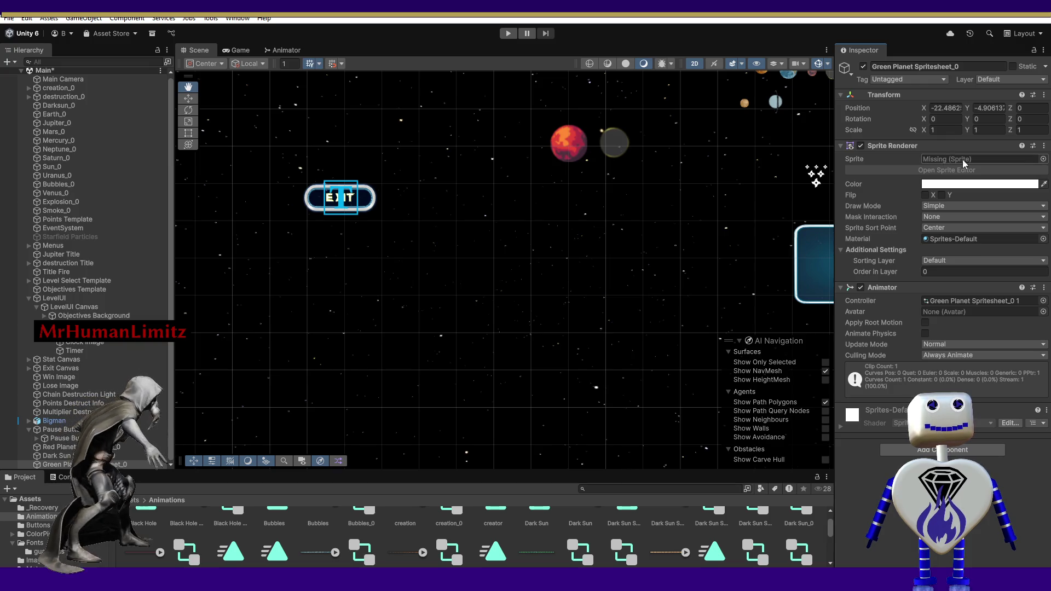
pyautogui.click(1043, 159)
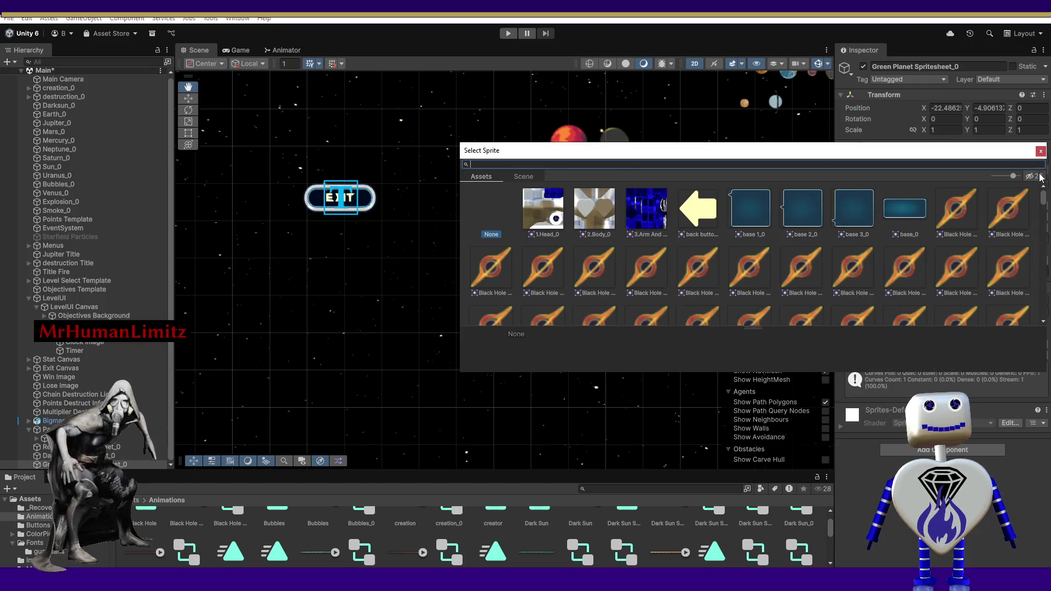
pyautogui.moveTo(1046, 193); pyautogui.dragTo(1043, 227)
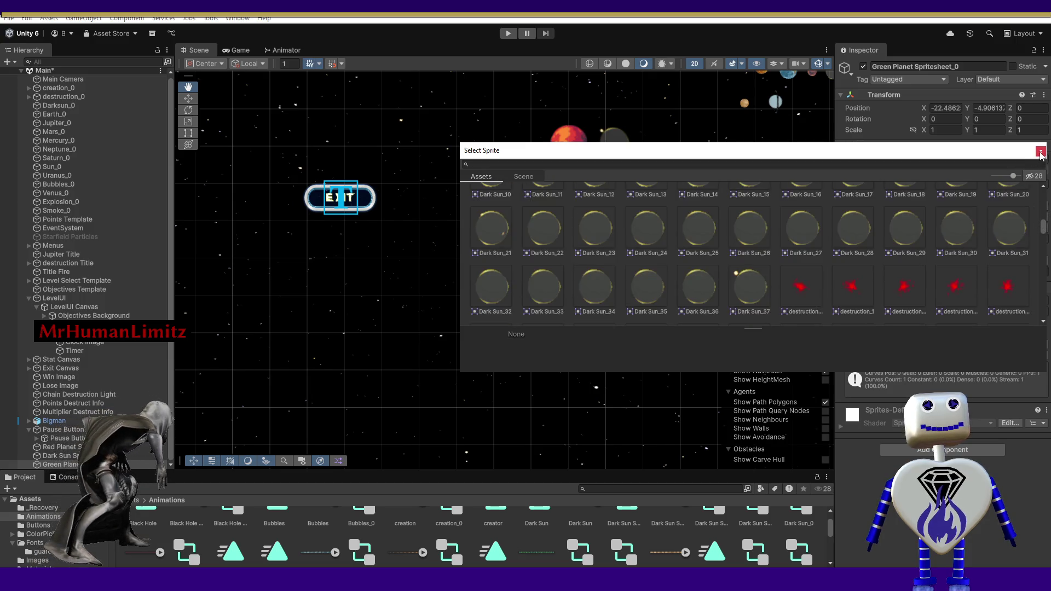
pyautogui.press('Escape')
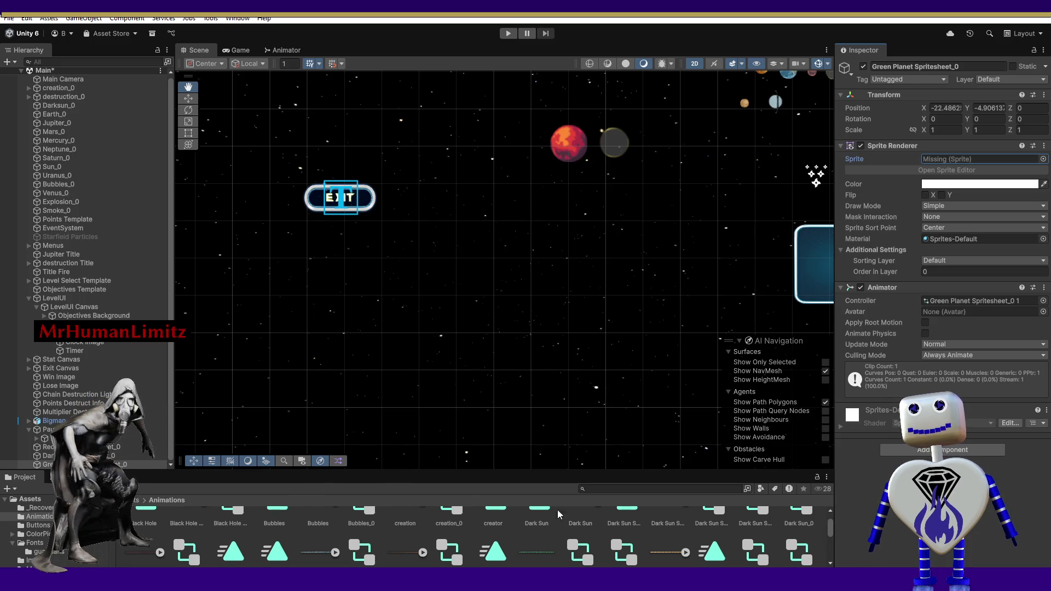
pyautogui.scroll(-5, 829, 526)
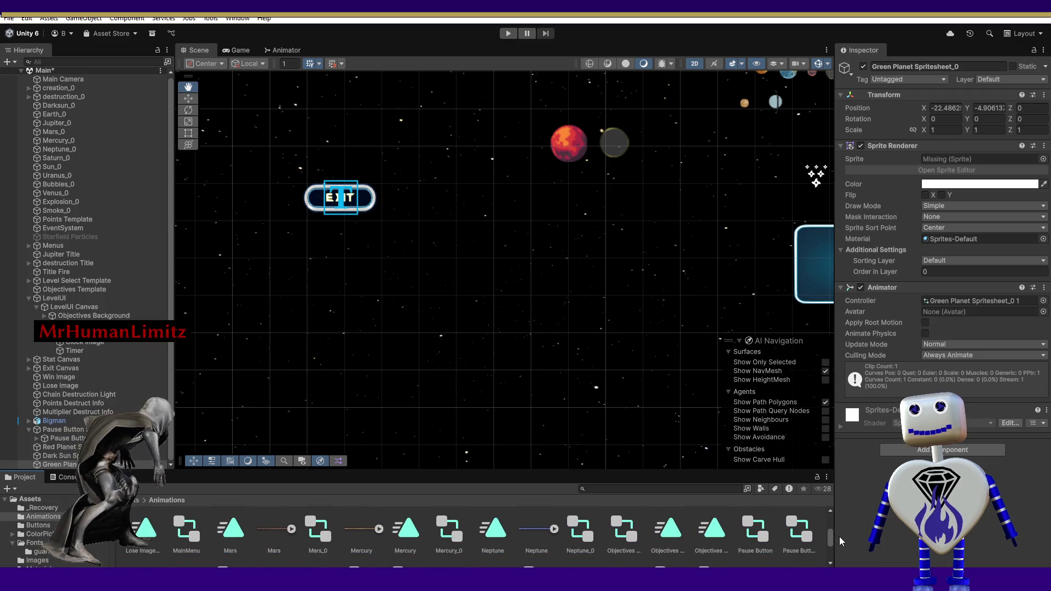
# Browse the Animations folder, selecting and then clearing the Jupiter animation clip.
pyautogui.scroll(2, 821, 533)
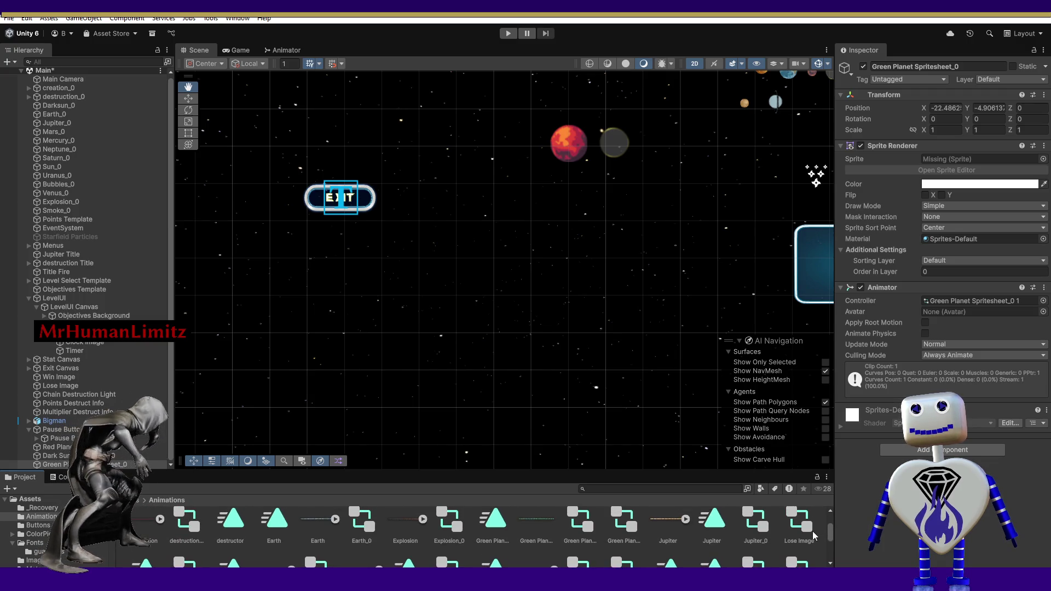
pyautogui.scroll(-2, 813, 534)
pyautogui.scroll(2, 771, 536)
pyautogui.moveTo(752, 532); pyautogui.dragTo(745, 526)
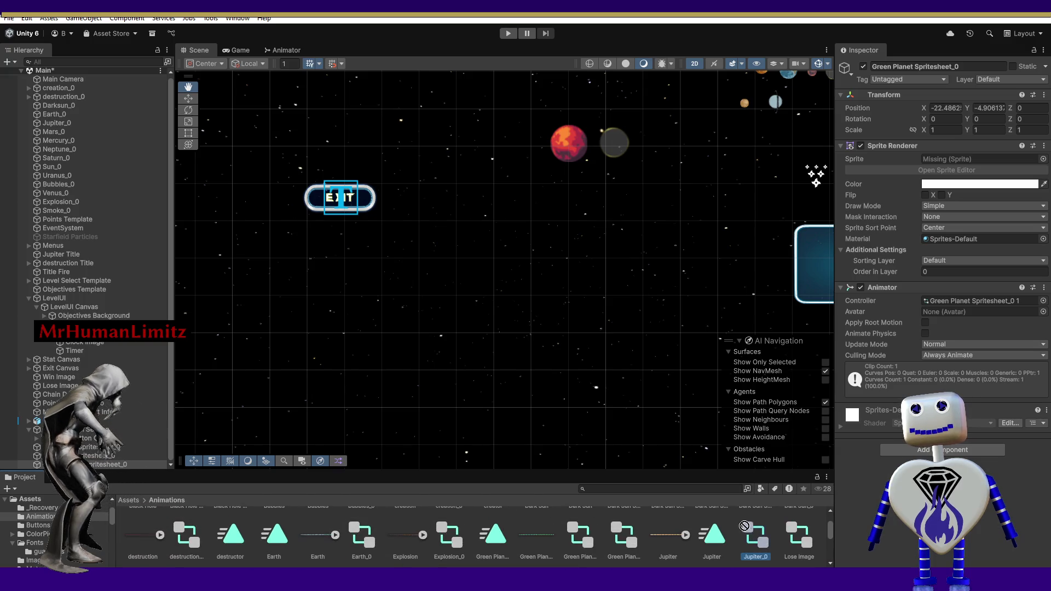
pyautogui.click(722, 520)
pyautogui.scroll(2, 657, 520)
pyautogui.click(613, 507)
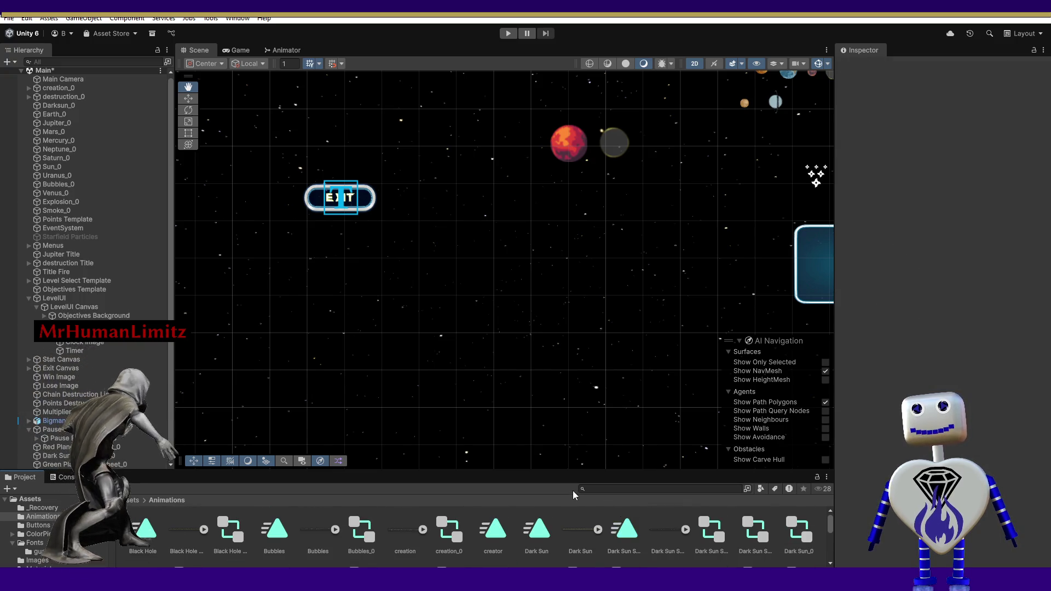
pyautogui.scroll(-2, 573, 516)
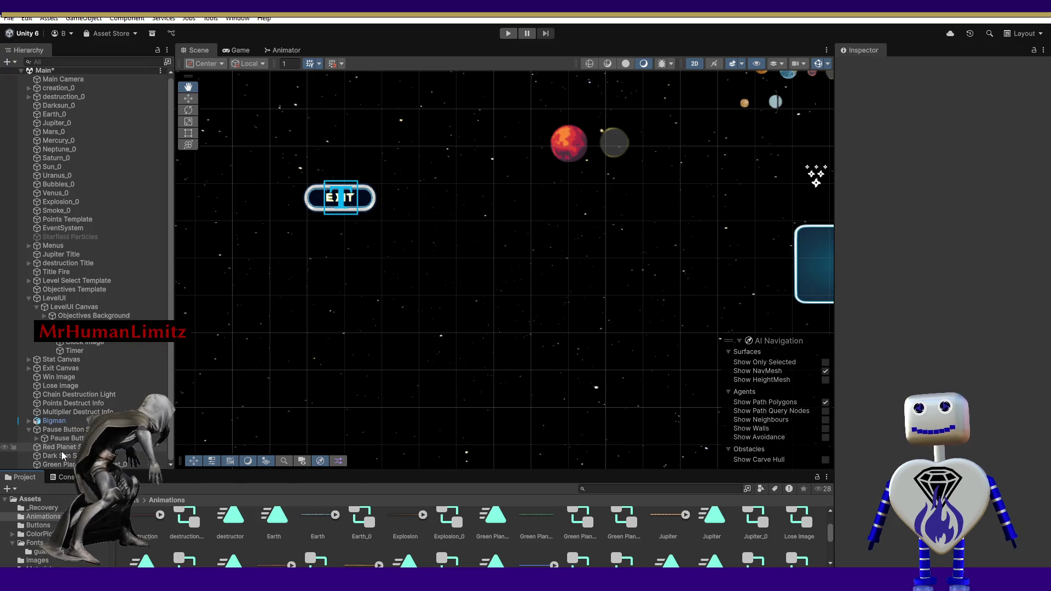
# Reselect and deselect Green Planet Spritesheet_0, then maximize the Project window with Shift+Space.
pyautogui.click(60, 464)
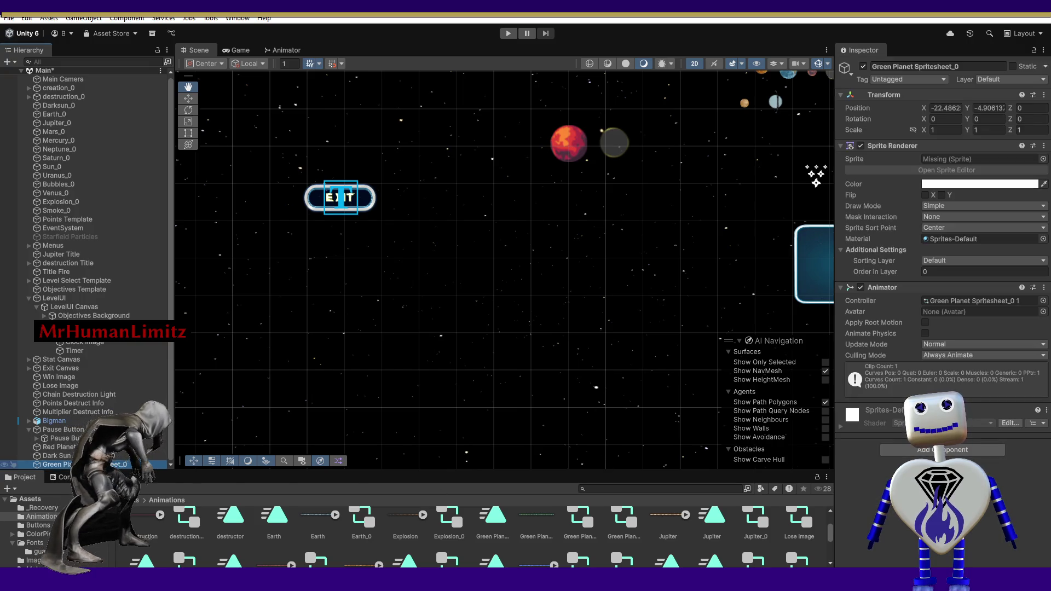
pyautogui.moveTo(529, 517); pyautogui.dragTo(530, 504)
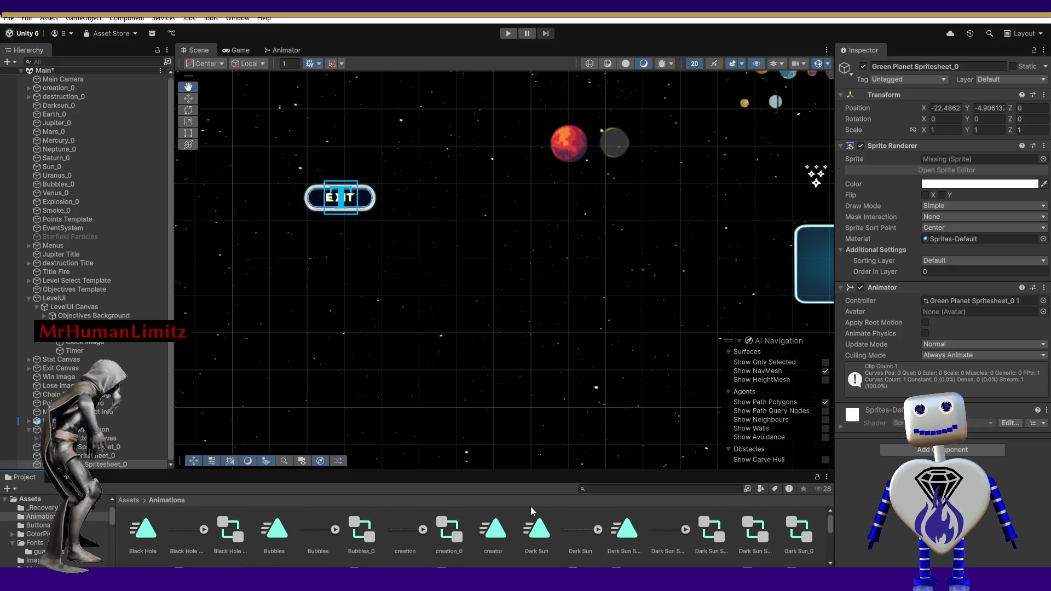
pyautogui.click(531, 509)
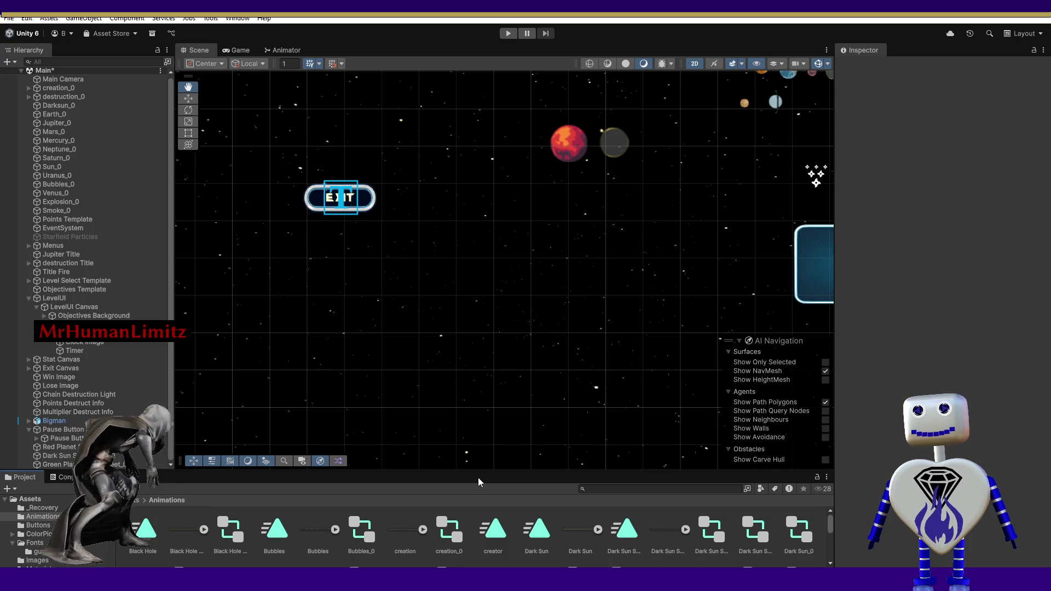
pyautogui.hotkey('shift', 'space')
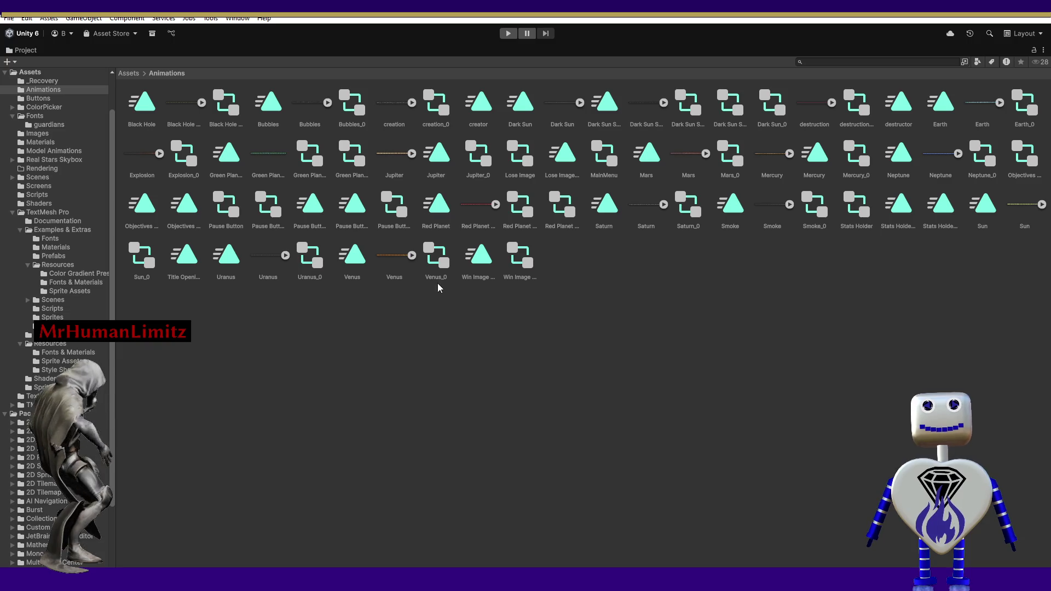
# Select the second and third Green Planet assets and close the spritesheet image viewer.
pyautogui.click(320, 157)
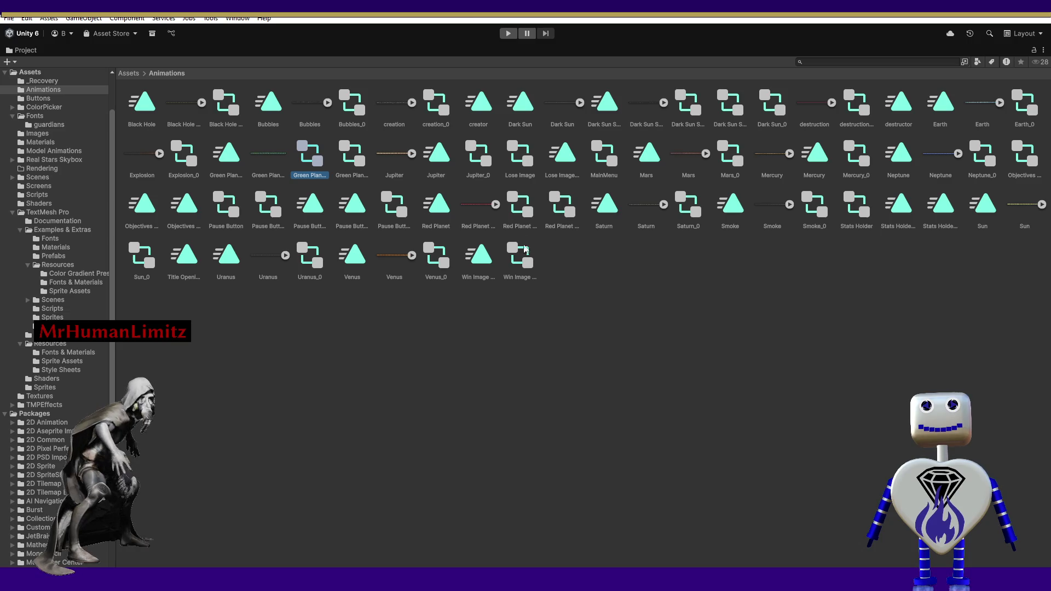
pyautogui.click(257, 159)
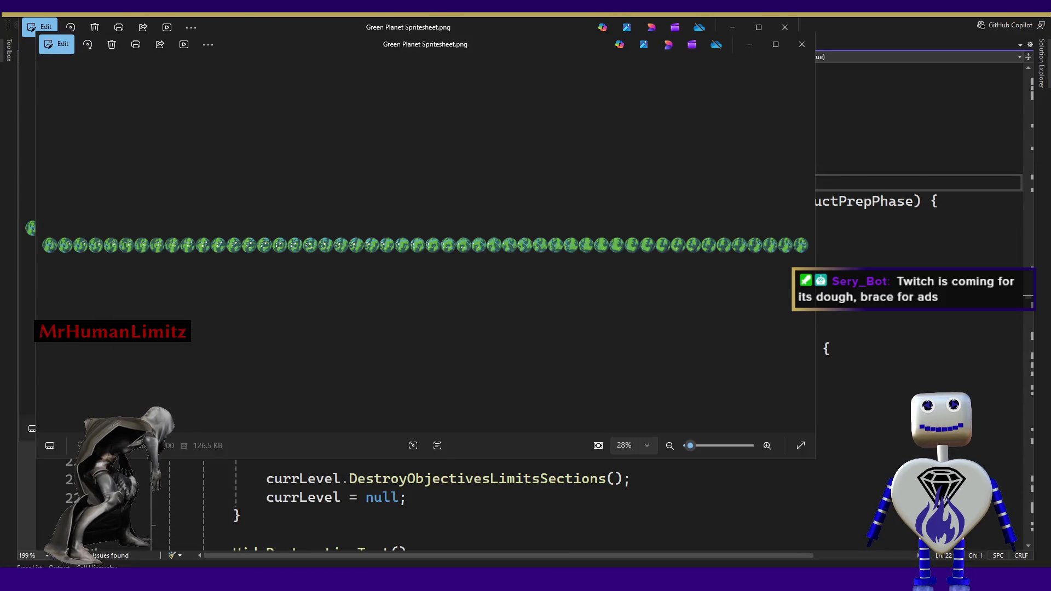
pyautogui.click(793, 46)
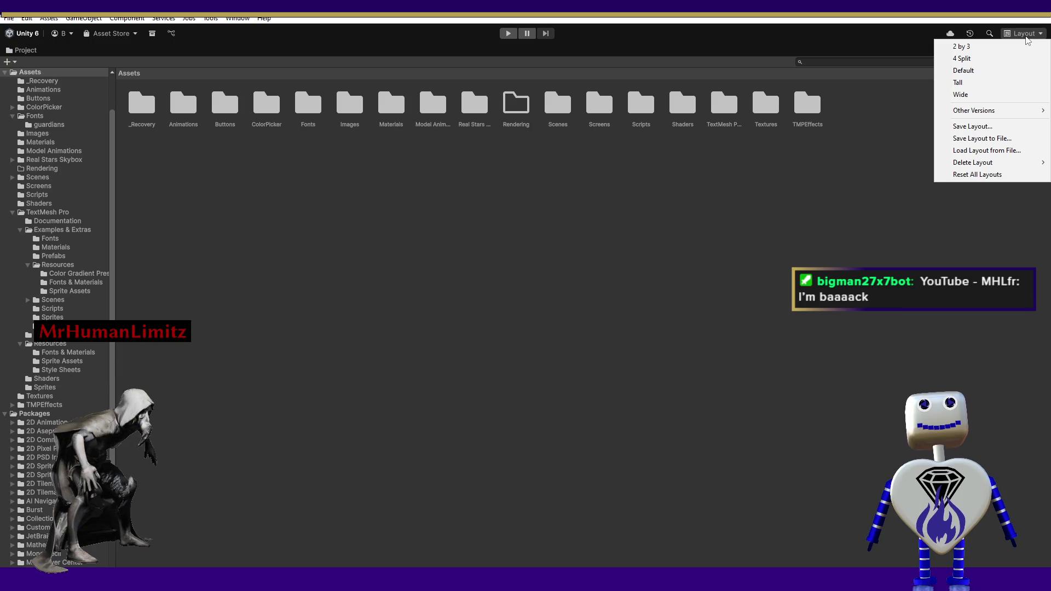
# Switch from the 2 by 3 layout to Default and expand the Main scene's objects.
pyautogui.click(948, 47)
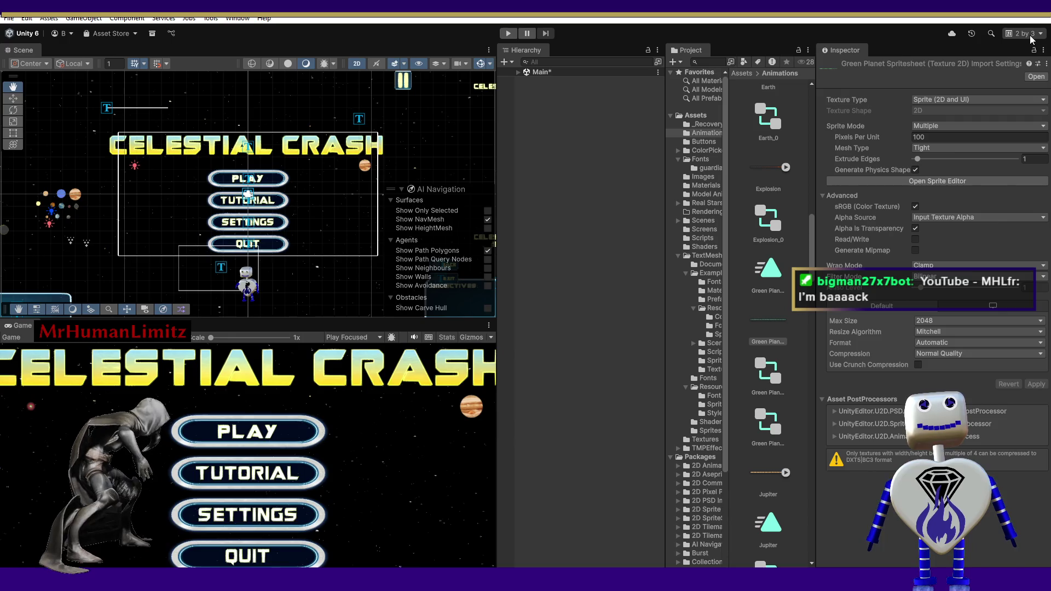
pyautogui.click(1031, 40)
pyautogui.click(1000, 70)
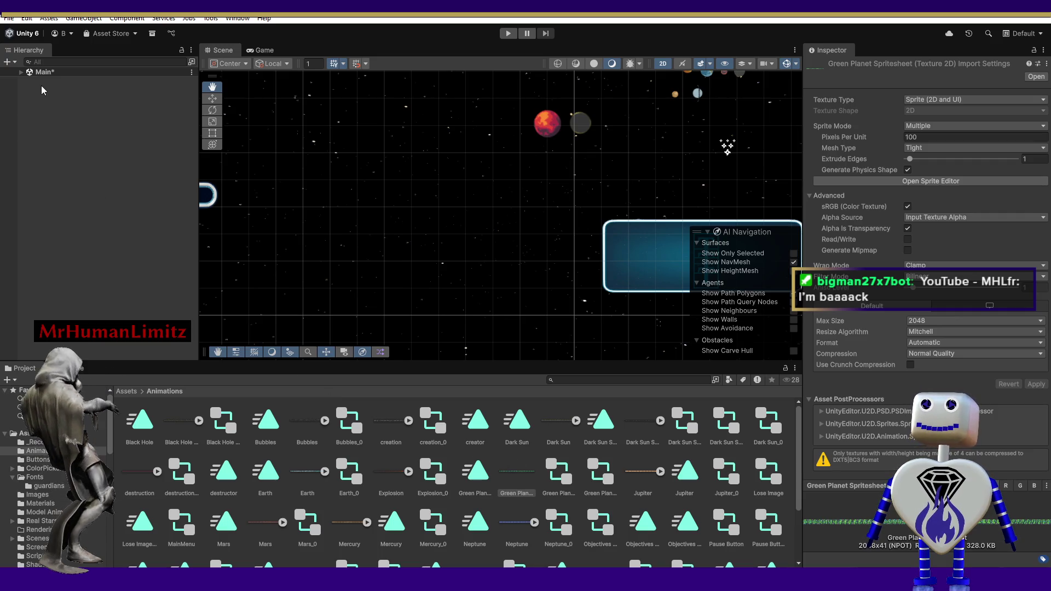
pyautogui.click(21, 72)
# Resize the Hierarchy, then delete Green Planet Spritesheet_0 from the Main scene.
pyautogui.moveTo(197, 173)
pyautogui.mouseDown()
pyautogui.moveTo(215, 269)
pyautogui.moveTo(183, 313)
pyautogui.mouseUp()
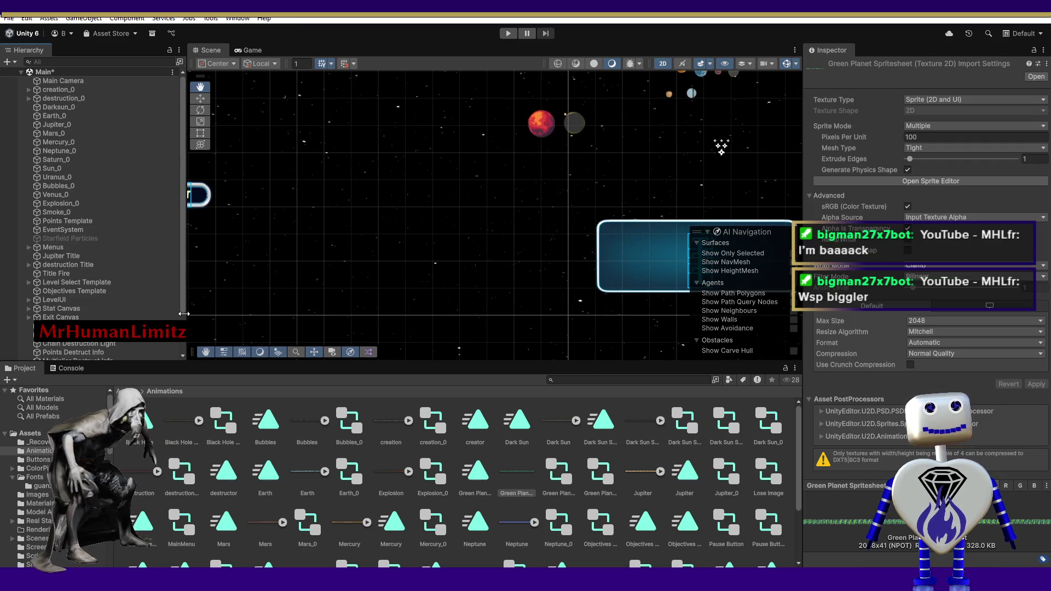
pyautogui.moveTo(184, 314); pyautogui.dragTo(178, 302)
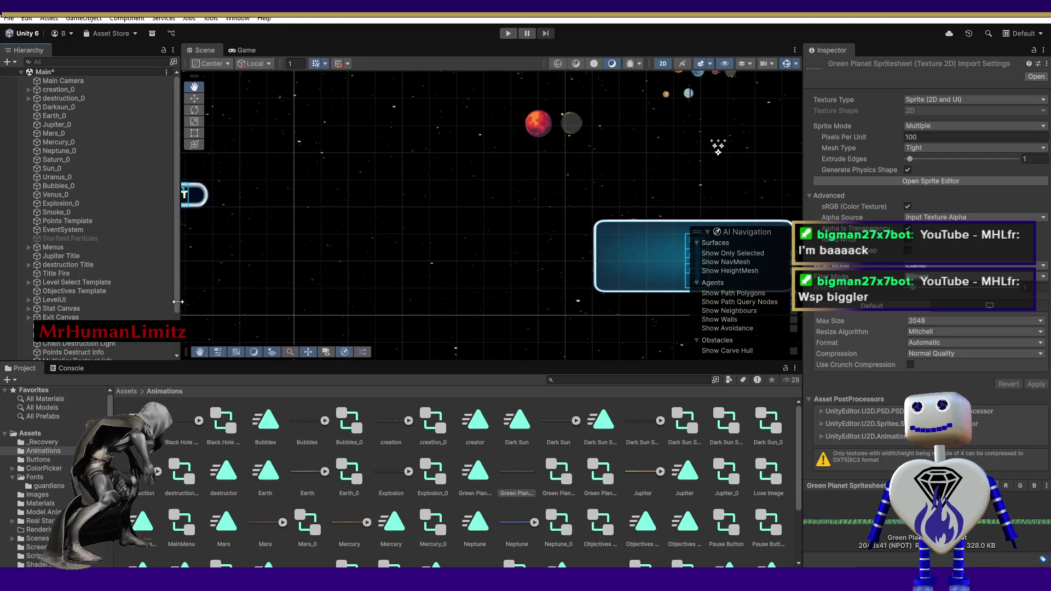
pyautogui.scroll(-3, 176, 307)
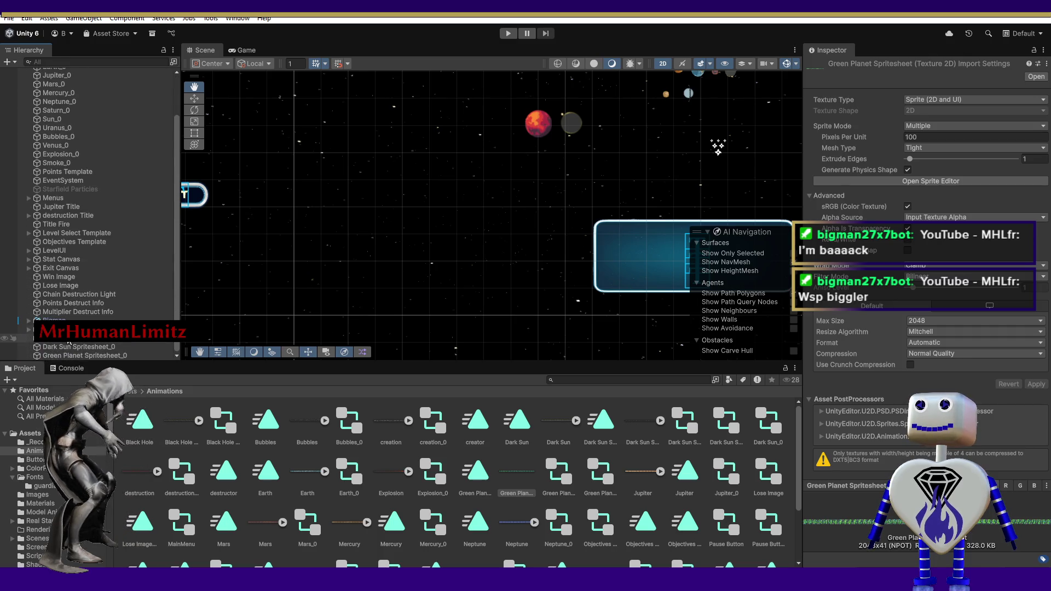
pyautogui.click(67, 356)
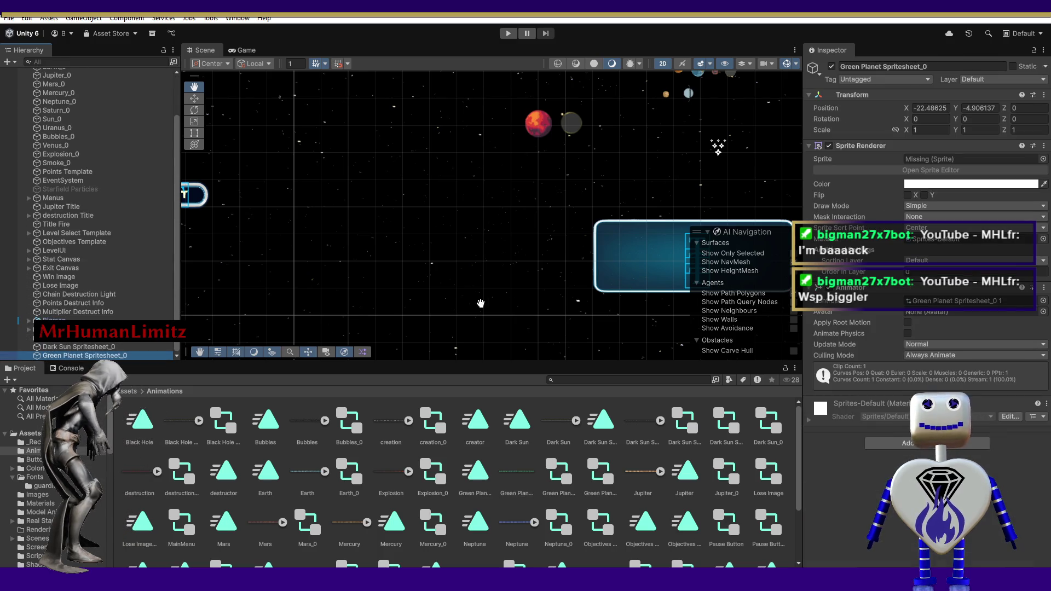
pyautogui.click(512, 476)
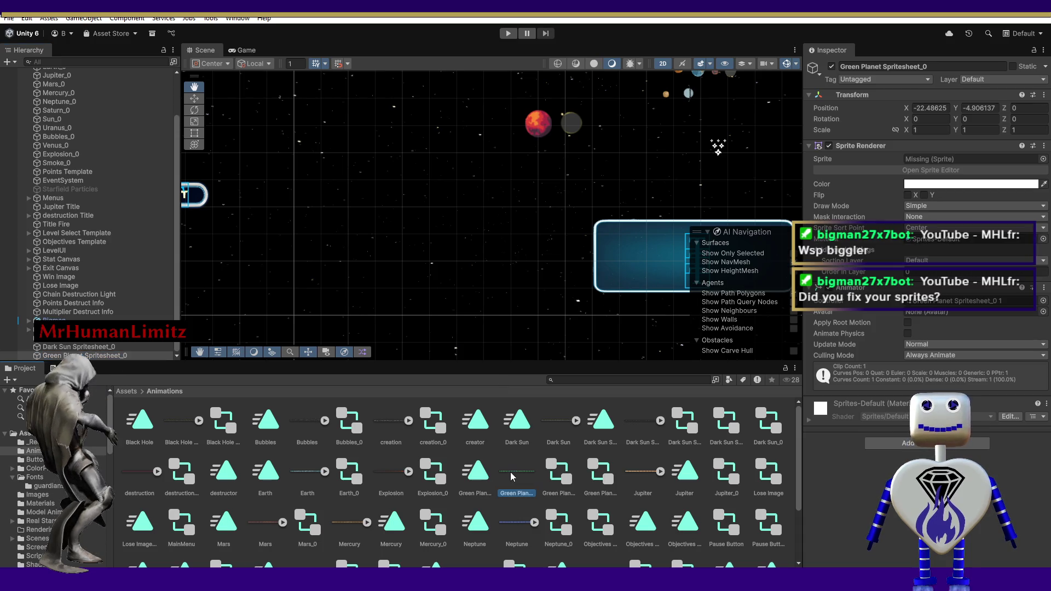
pyautogui.moveTo(519, 469); pyautogui.dragTo(922, 184)
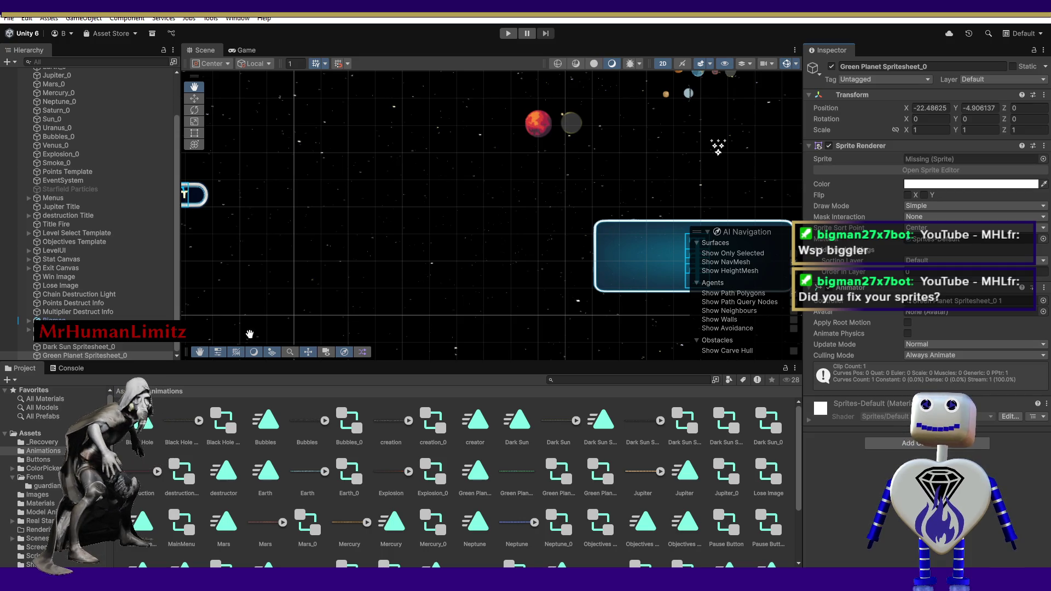
pyautogui.press('Delete')
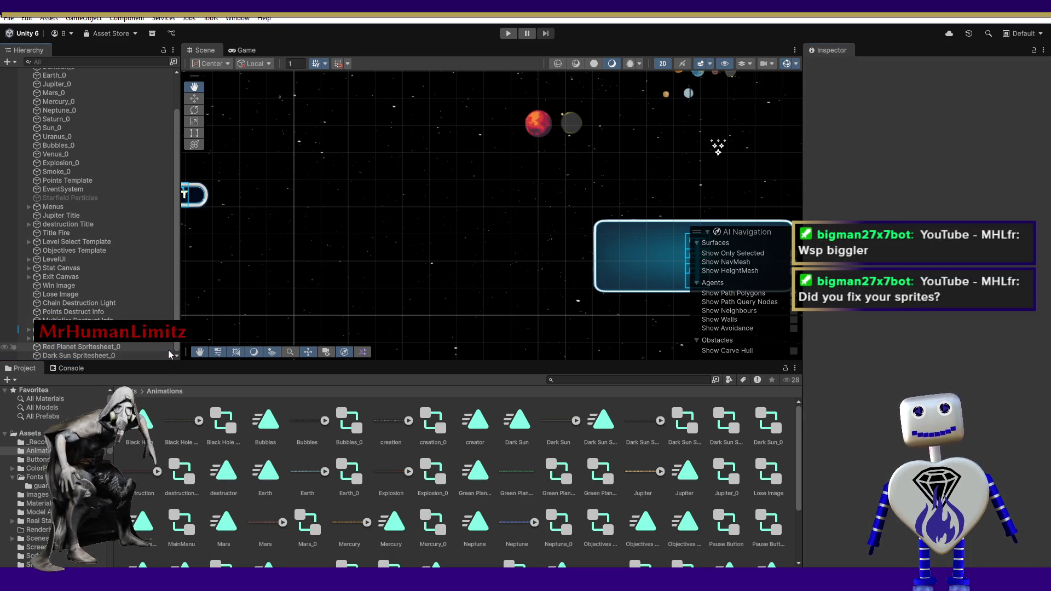
# Try dropping the Green Planet animation into the scene, then right-click the duplicate controller.
pyautogui.click(523, 474)
pyautogui.moveTo(133, 370)
pyautogui.mouseDown()
pyautogui.moveTo(129, 352)
pyautogui.moveTo(201, 336)
pyautogui.mouseUp()
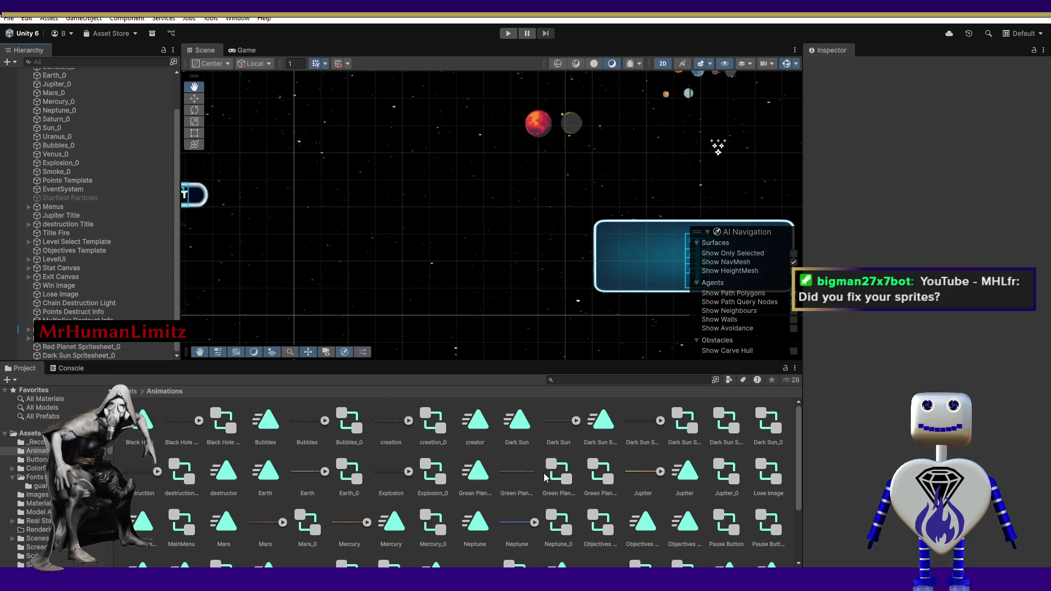
pyautogui.click(598, 475)
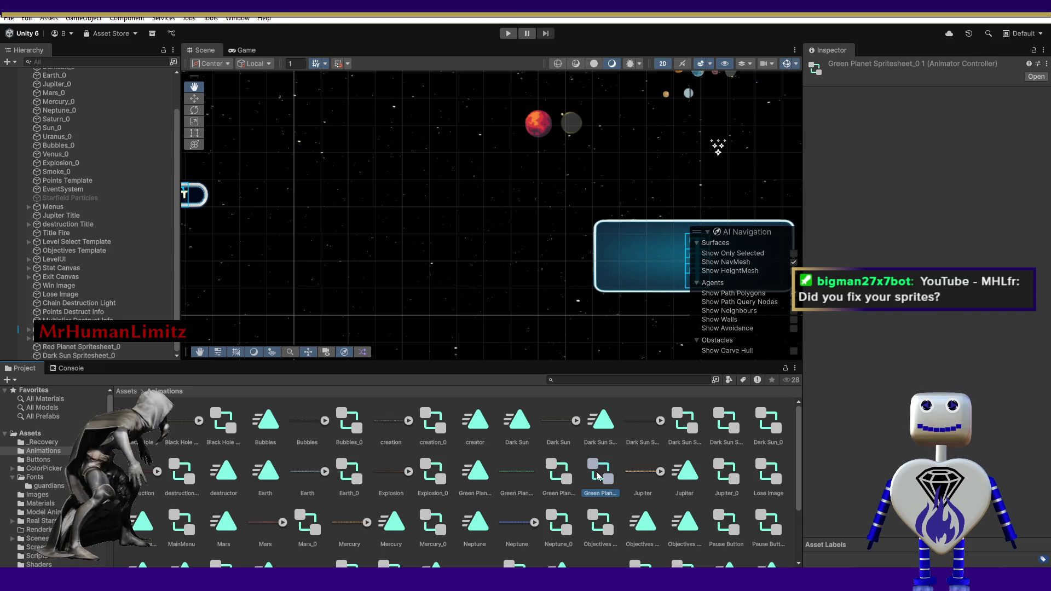
pyautogui.click(561, 476)
pyautogui.rightClick(592, 472)
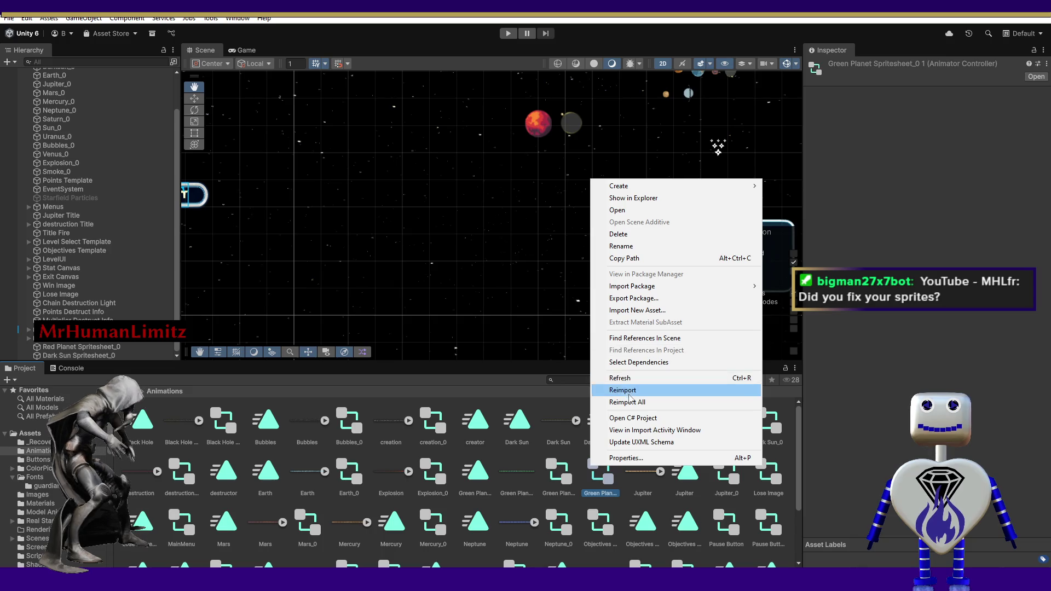
# Delete the Green Planet Spritesheet_0 1 controller, then select the Green Planet clip and texture.
pyautogui.click(629, 235)
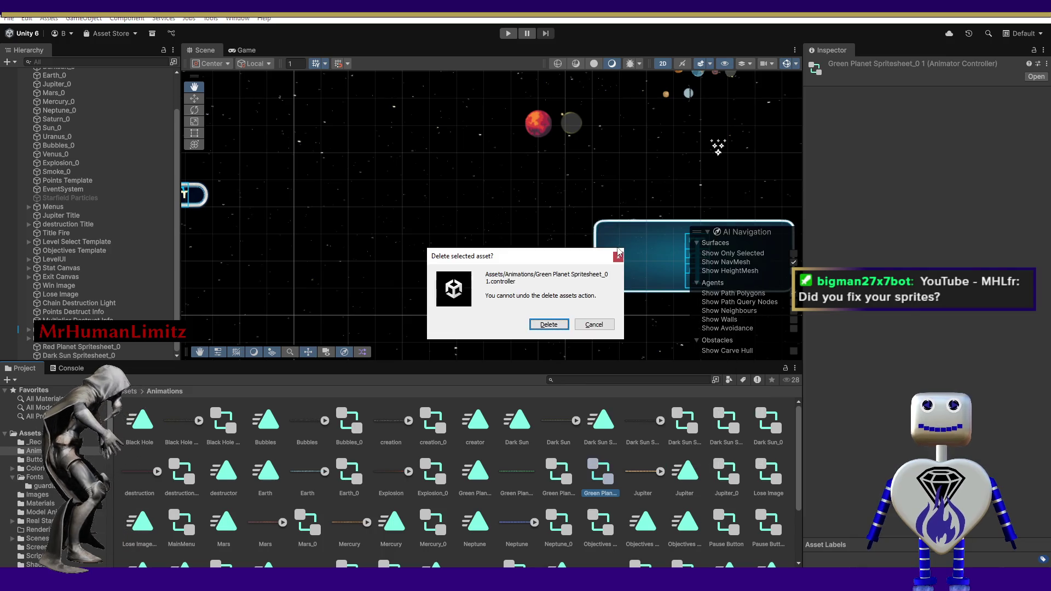
pyautogui.click(549, 325)
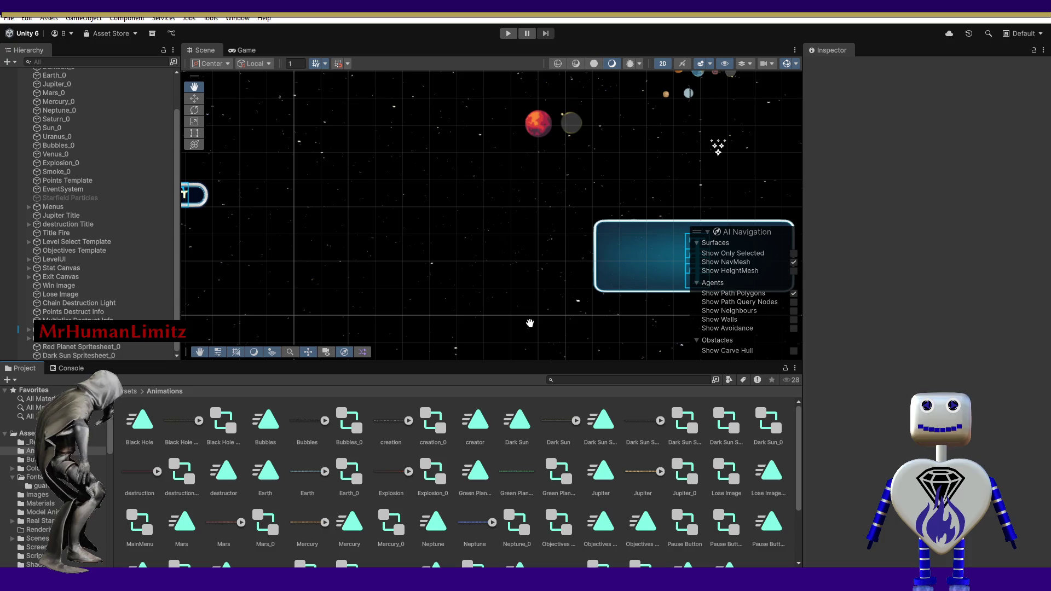
pyautogui.click(485, 478)
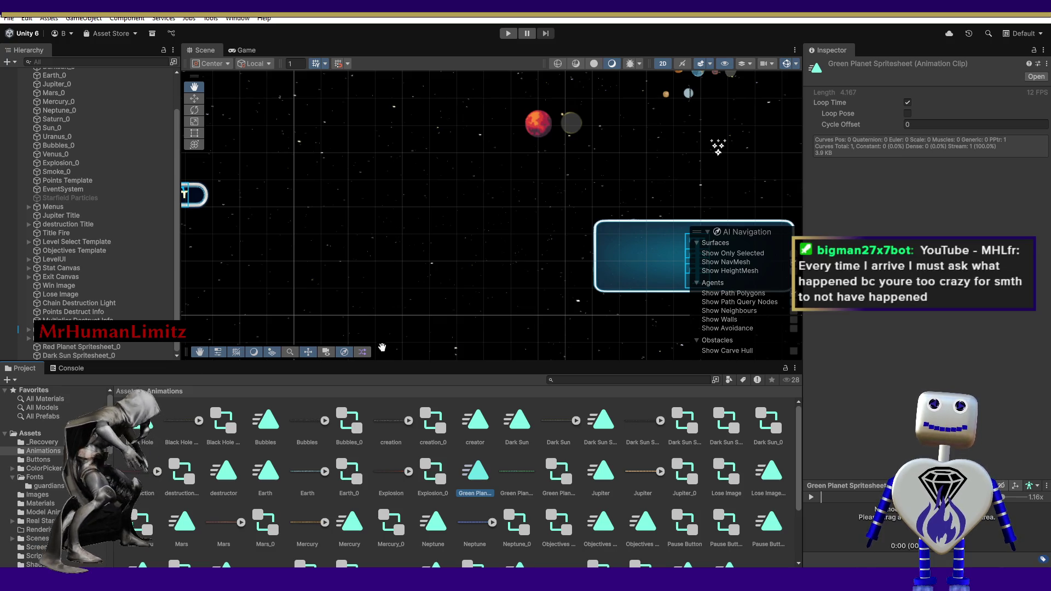
pyautogui.click(527, 477)
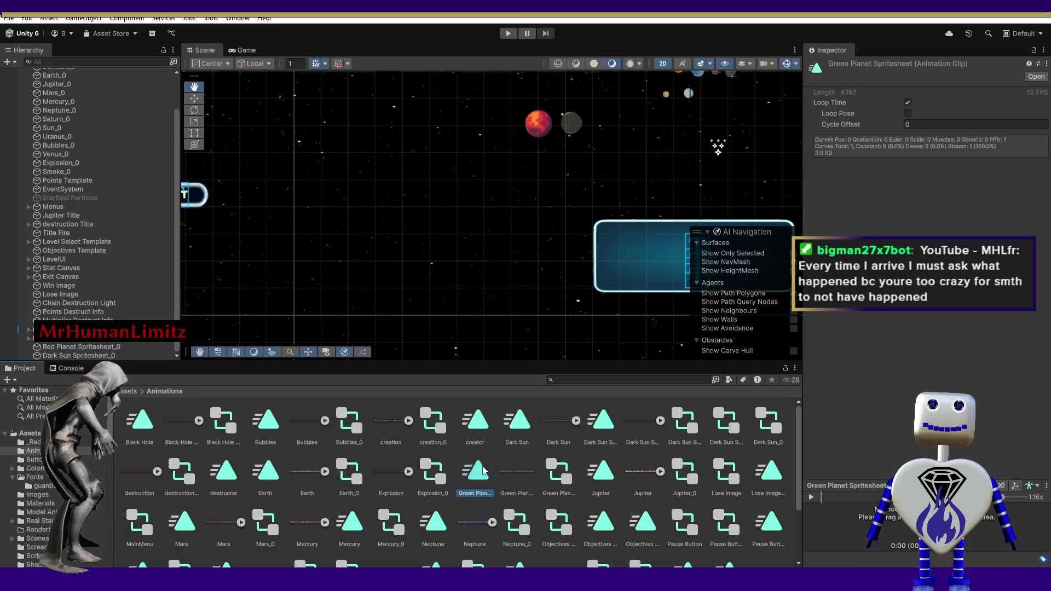
# Try dragging the Green Planet Spritesheet texture into the Scene, then open its context menu.
pyautogui.moveTo(527, 478)
pyautogui.mouseDown()
pyautogui.moveTo(519, 462)
pyautogui.moveTo(432, 422)
pyautogui.moveTo(226, 382)
pyautogui.moveTo(181, 329)
pyautogui.moveTo(169, 233)
pyautogui.mouseUp()
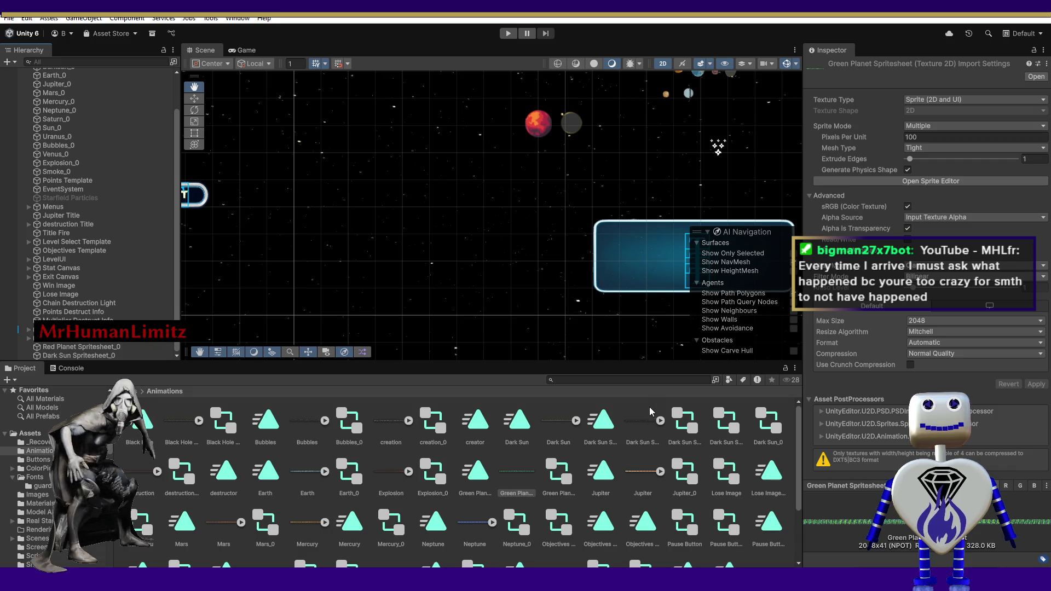
pyautogui.moveTo(502, 475); pyautogui.dragTo(496, 465)
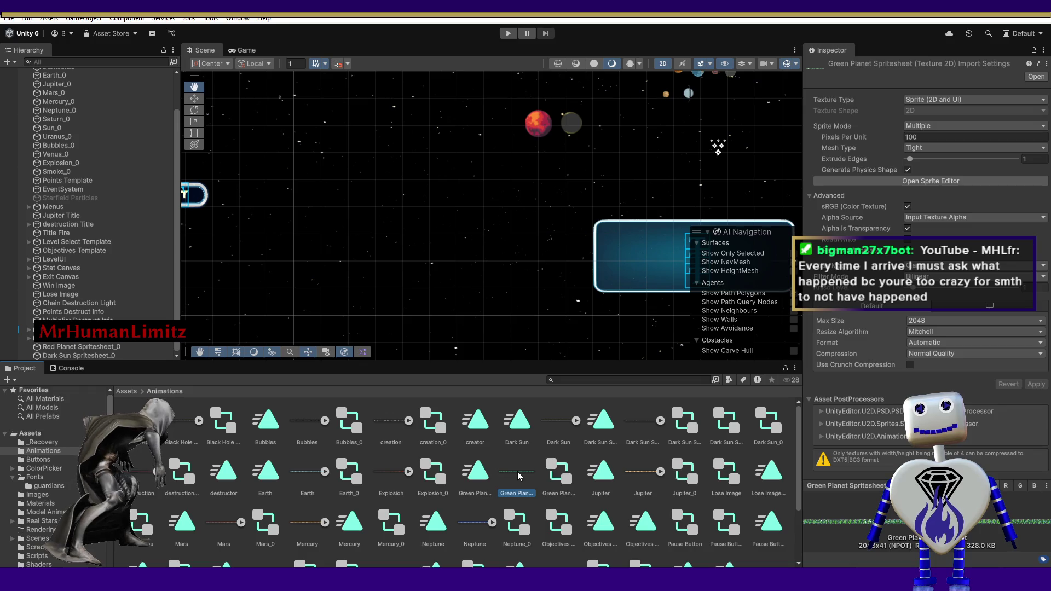
pyautogui.rightClick(519, 475)
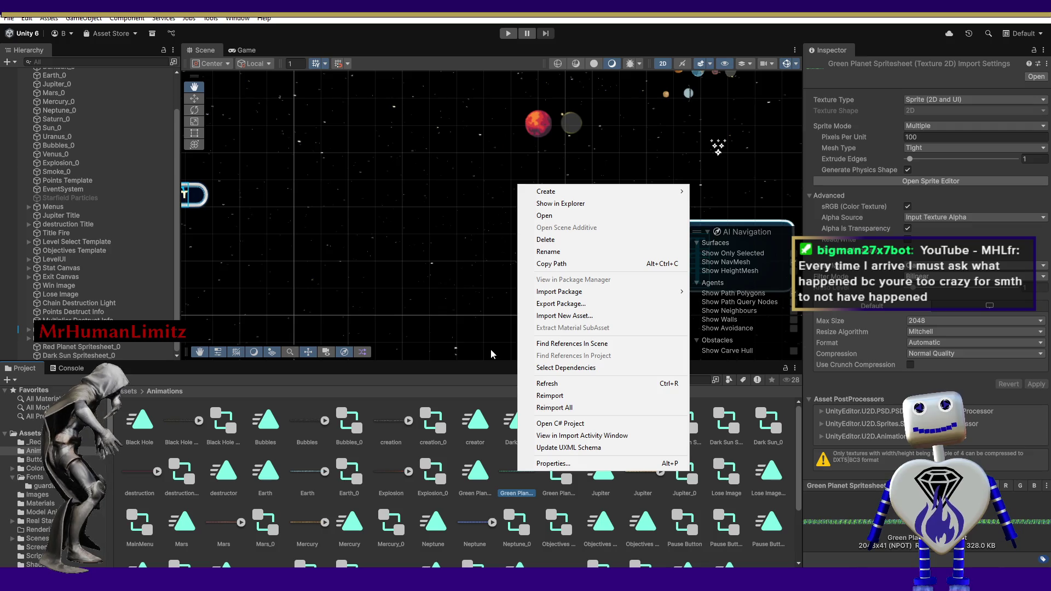
pyautogui.click(506, 509)
pyautogui.doubleClick(513, 492)
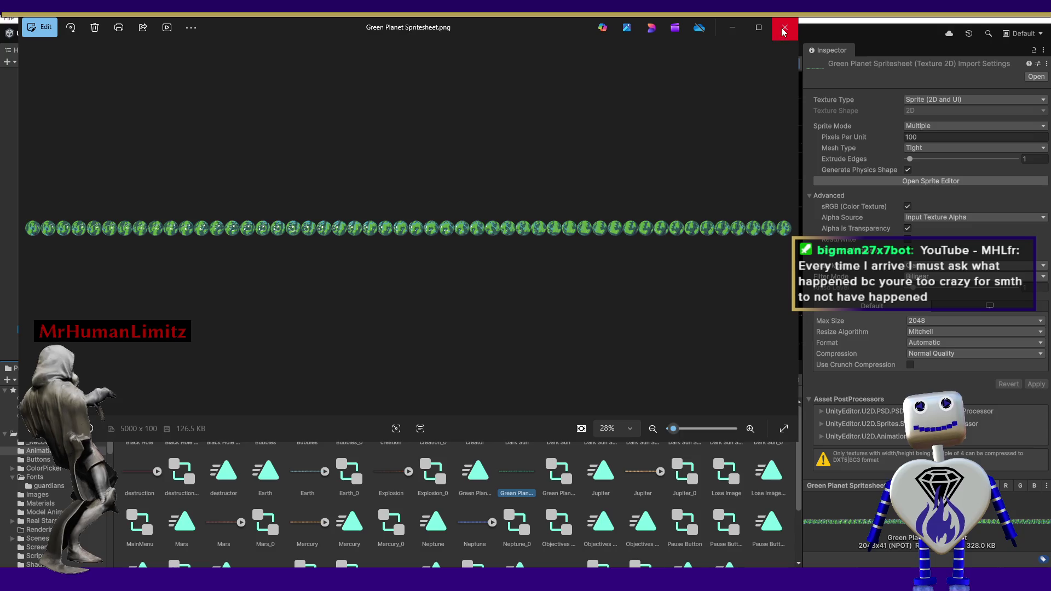
pyautogui.click(785, 27)
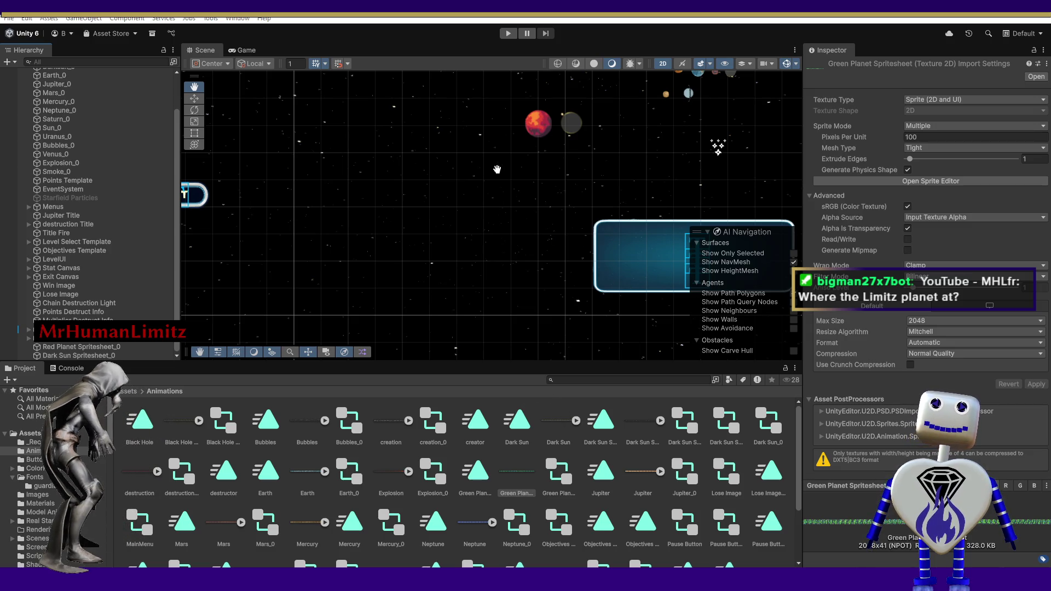
pyautogui.doubleClick(109, 346)
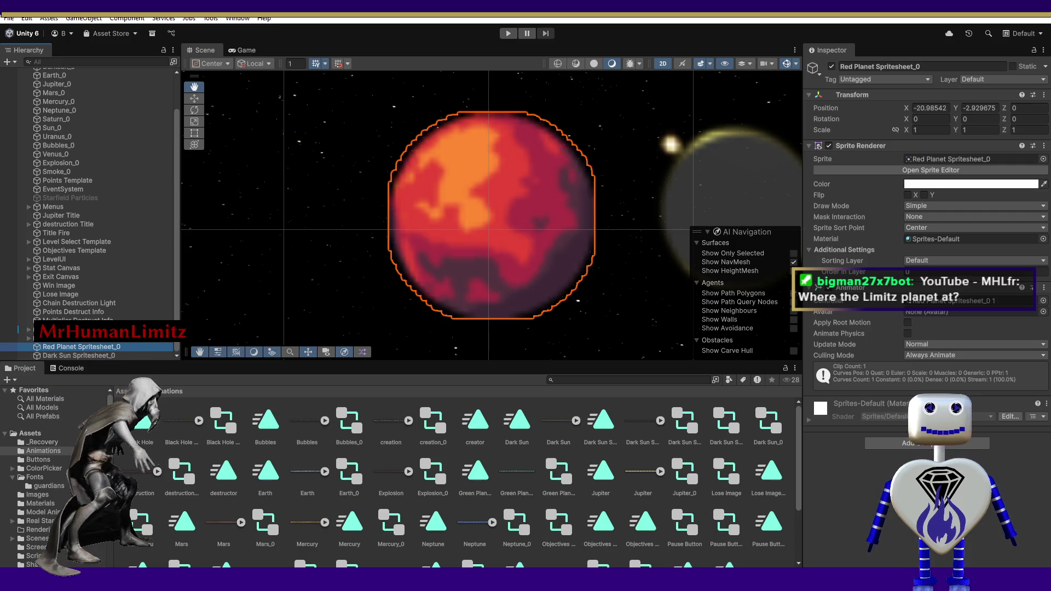
# Frame Dark Sun Spritesheet_0, play-test in the Game view, and watch it animate beside Mars.
pyautogui.doubleClick(102, 356)
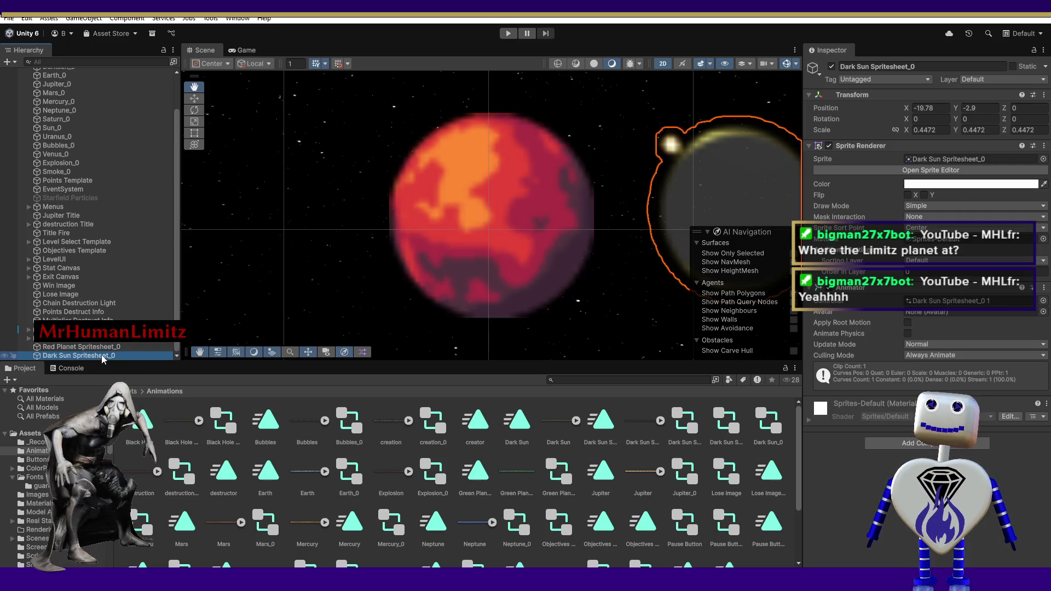
pyautogui.click(247, 50)
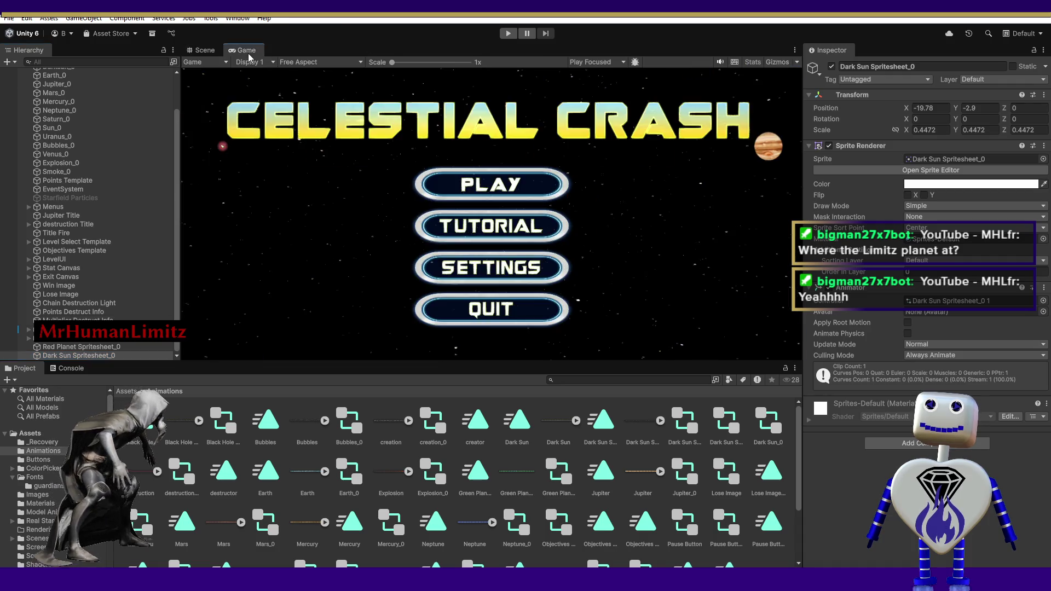
pyautogui.click(508, 33)
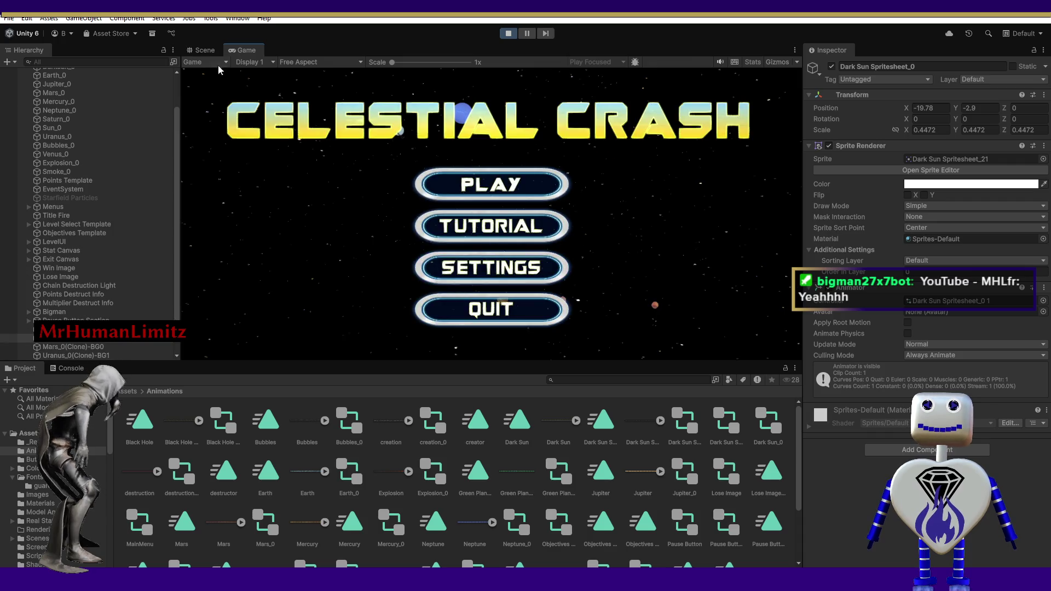
pyautogui.click(204, 50)
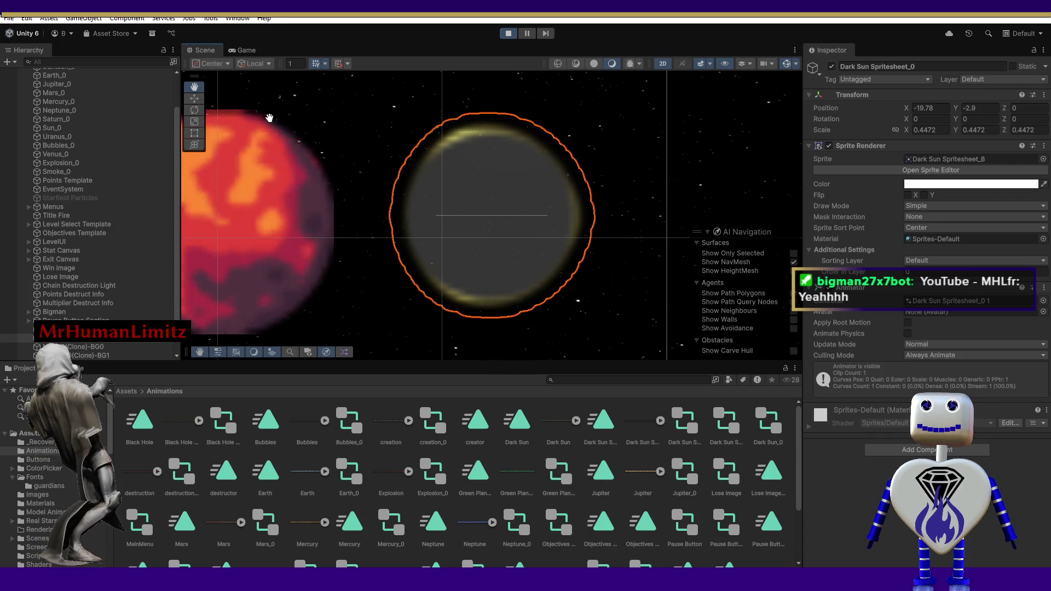
pyautogui.moveTo(290, 167)
pyautogui.mouseDown()
pyautogui.moveTo(403, 171)
pyautogui.moveTo(406, 159)
pyautogui.mouseUp()
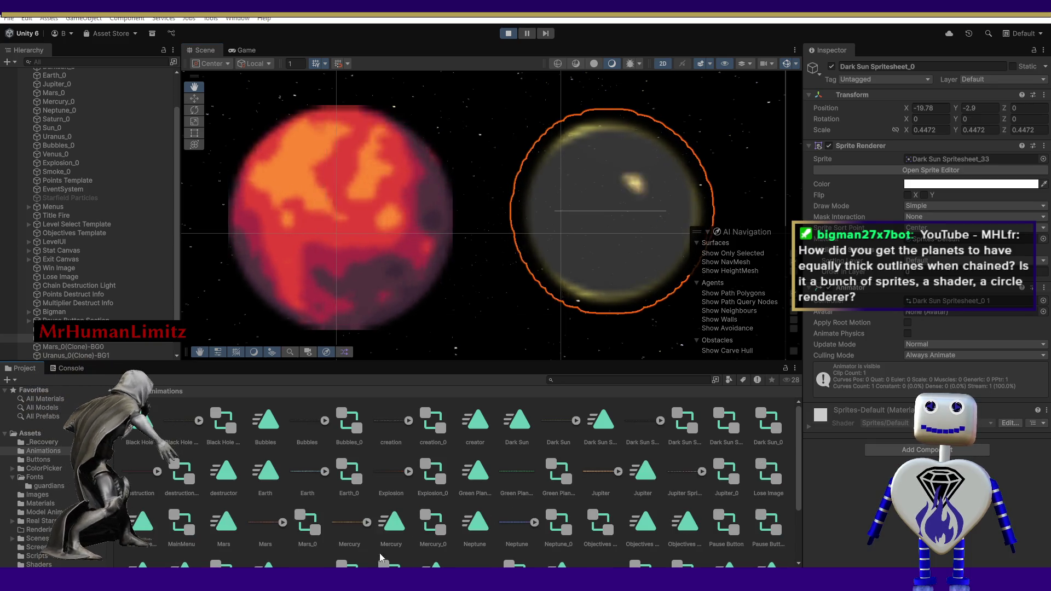
pyautogui.click(507, 34)
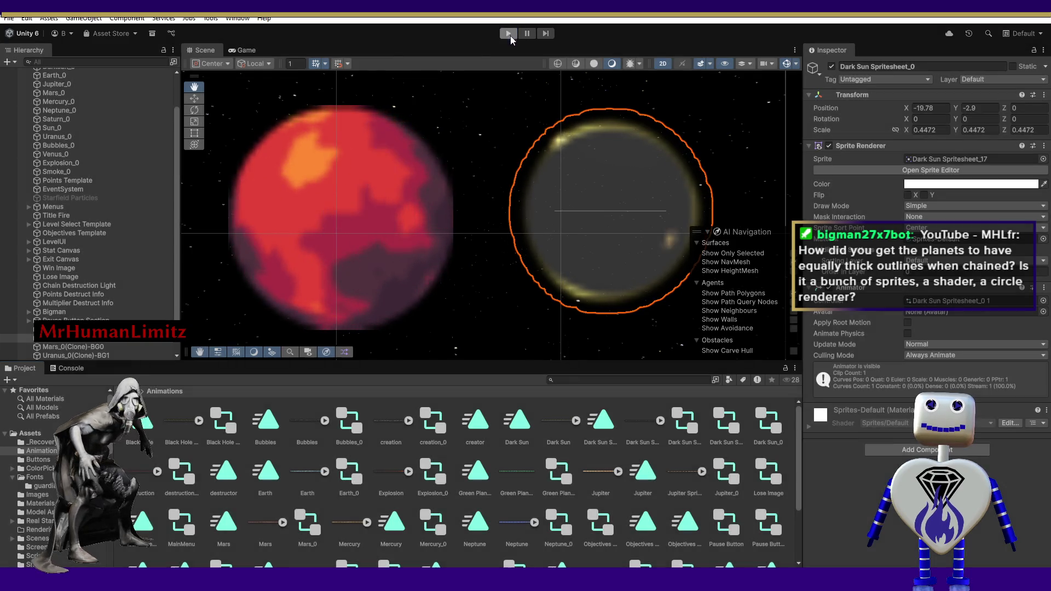
# Scroll through the Project Animations folder and return to the Scene view.
pyautogui.moveTo(797, 474); pyautogui.dragTo(794, 541)
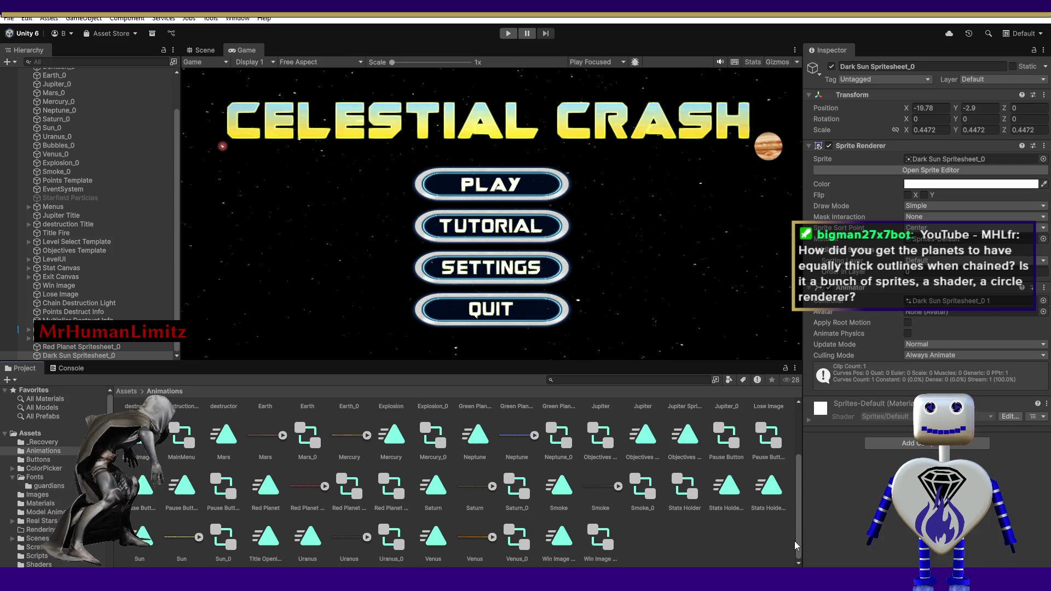
pyautogui.scroll(2, 796, 523)
pyautogui.scroll(2, 802, 502)
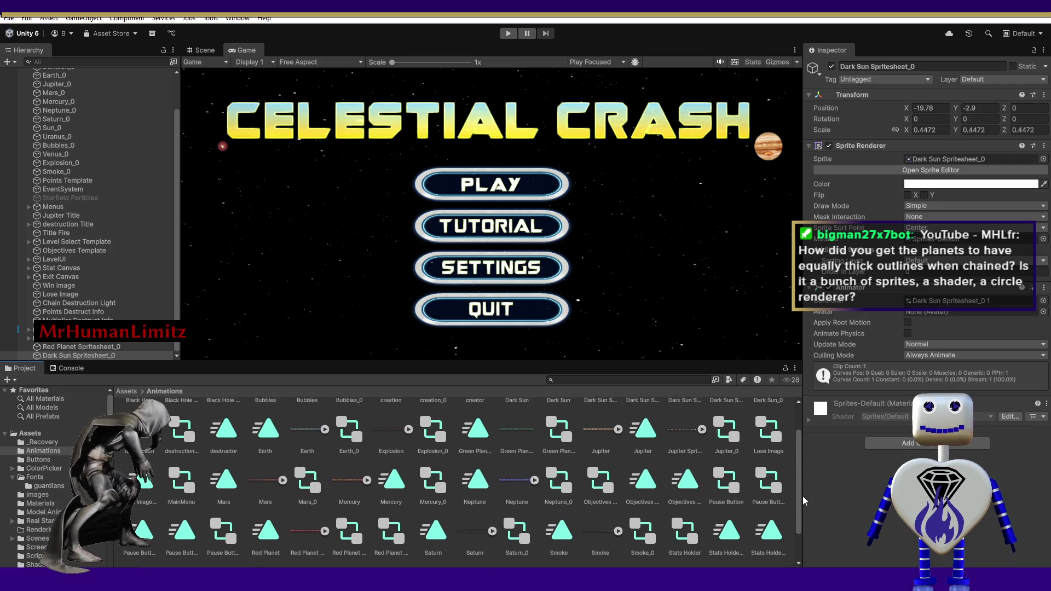
pyautogui.scroll(1, 803, 481)
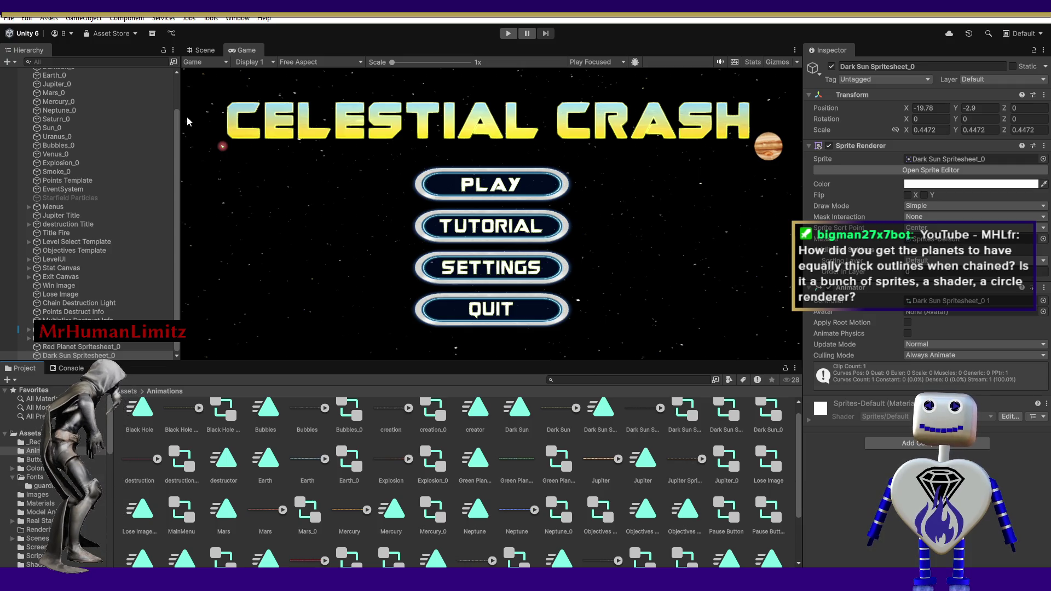
pyautogui.click(203, 50)
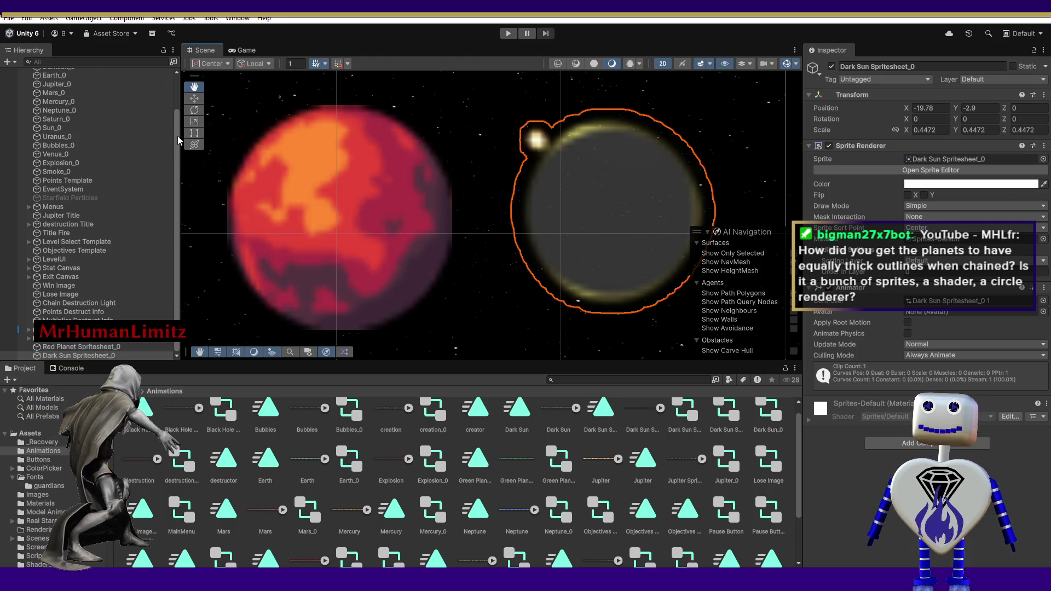
pyautogui.scroll(3, 77, 109)
# Frame the Main Camera, drop a Jupiter sprite into the Scene and move it beside the red planets.
pyautogui.click(74, 82)
pyautogui.doubleClick(75, 83)
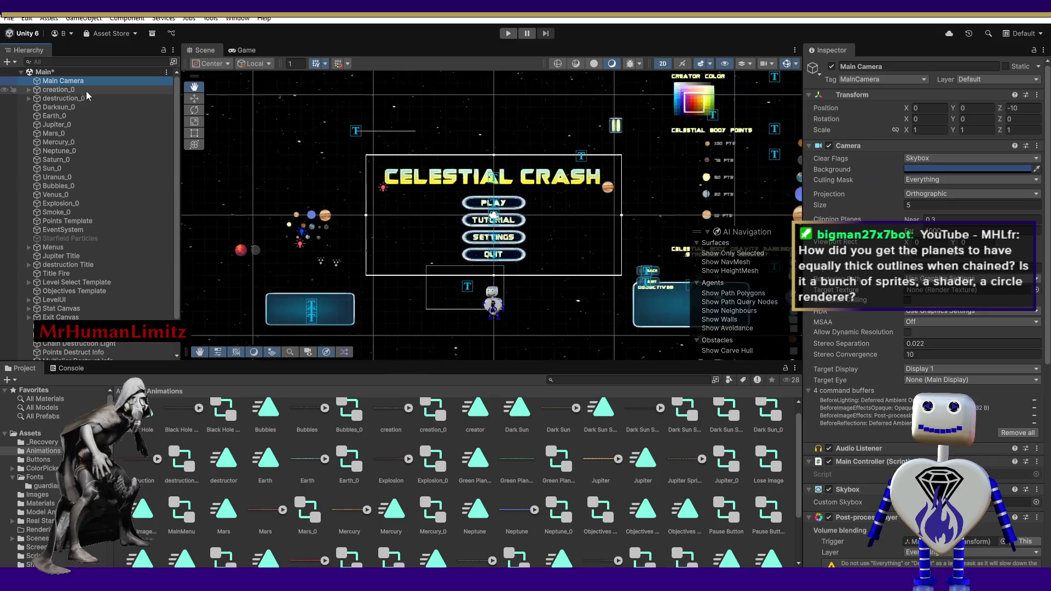
pyautogui.moveTo(694, 464)
pyautogui.mouseDown()
pyautogui.moveTo(243, 168)
pyautogui.moveTo(265, 176)
pyautogui.mouseUp()
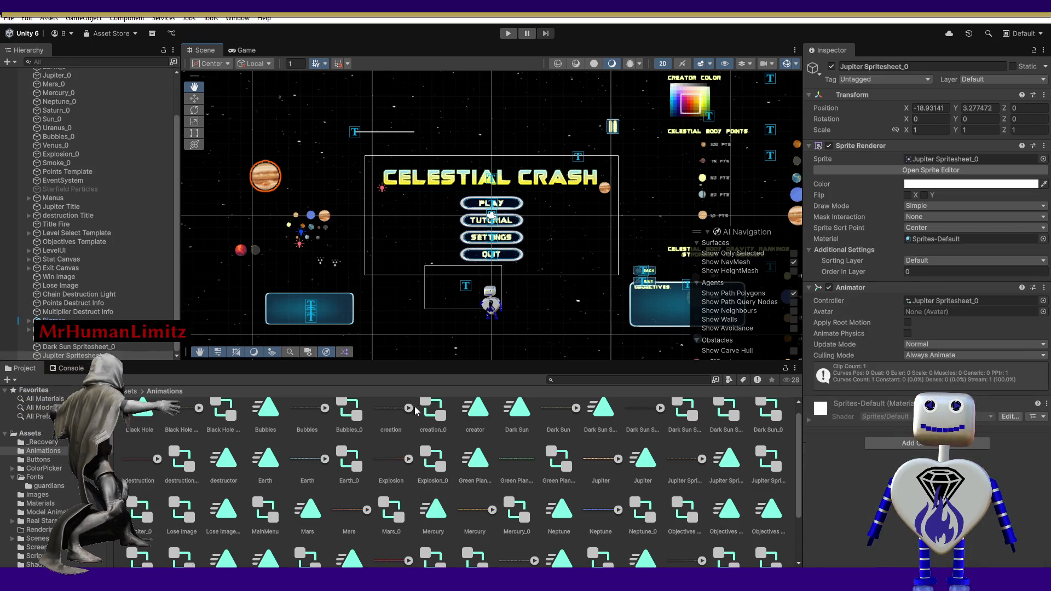
pyautogui.click(194, 98)
pyautogui.moveTo(270, 178); pyautogui.dragTo(218, 253)
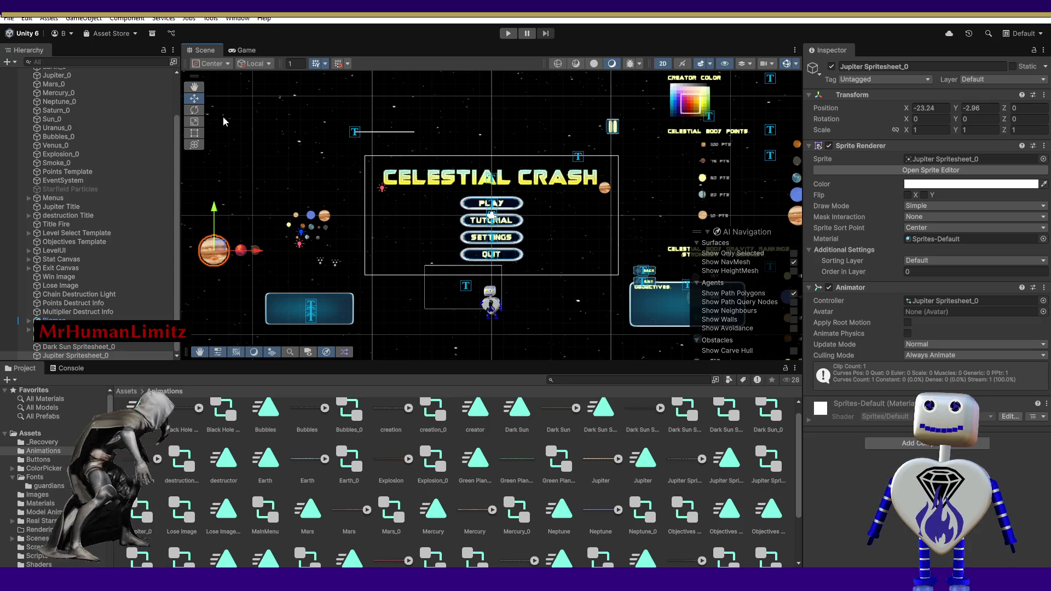
# Shrink Jupiter to about 0.504 scale, nudging it to roughly X -23.50, Y -2.89.
pyautogui.click(195, 133)
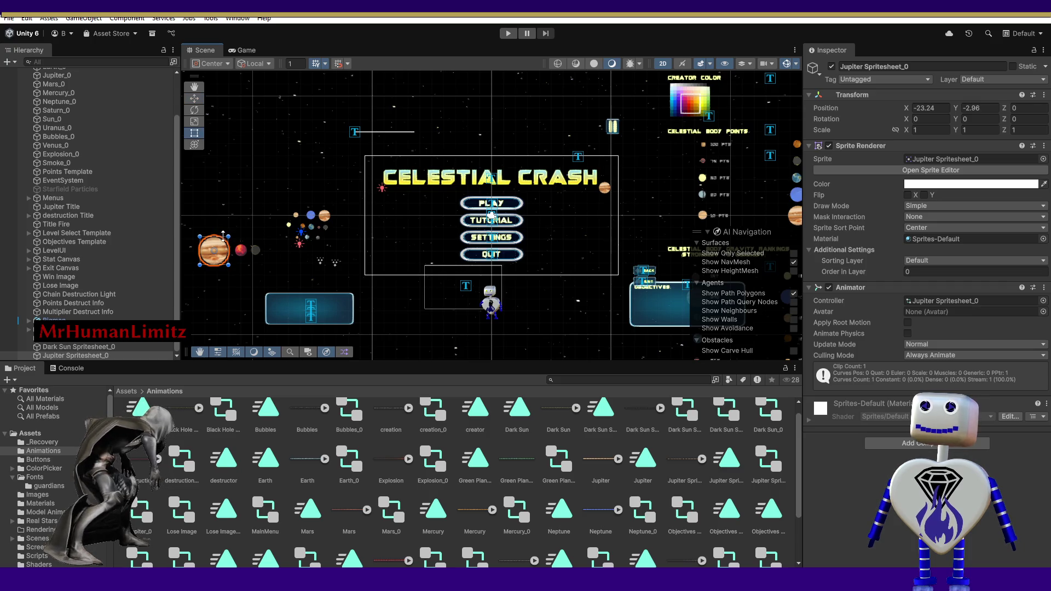
pyautogui.moveTo(227, 237); pyautogui.dragTo(218, 248)
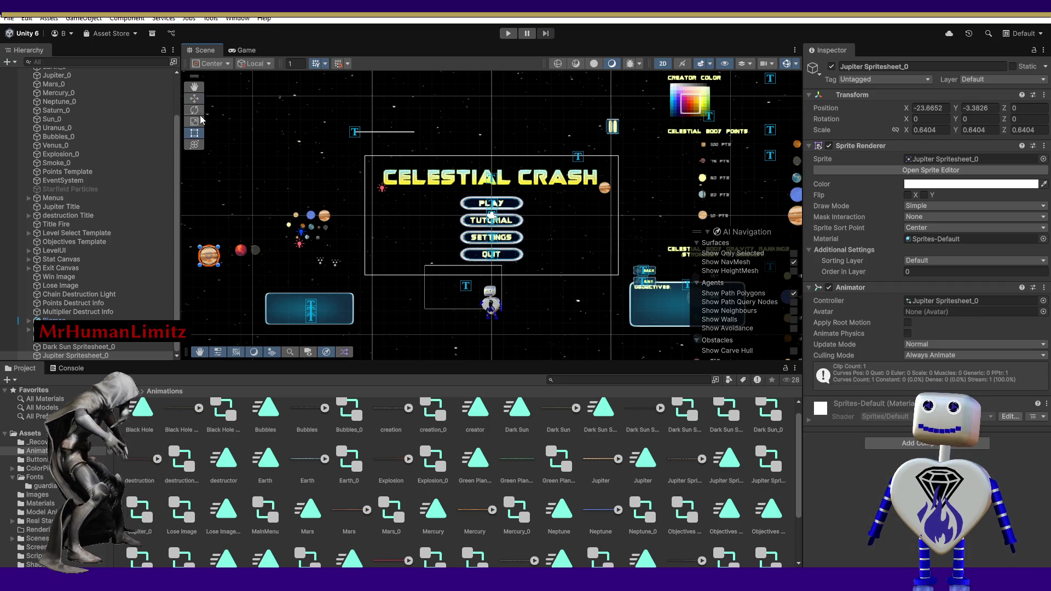
pyautogui.click(193, 99)
pyautogui.moveTo(217, 254); pyautogui.dragTo(220, 247)
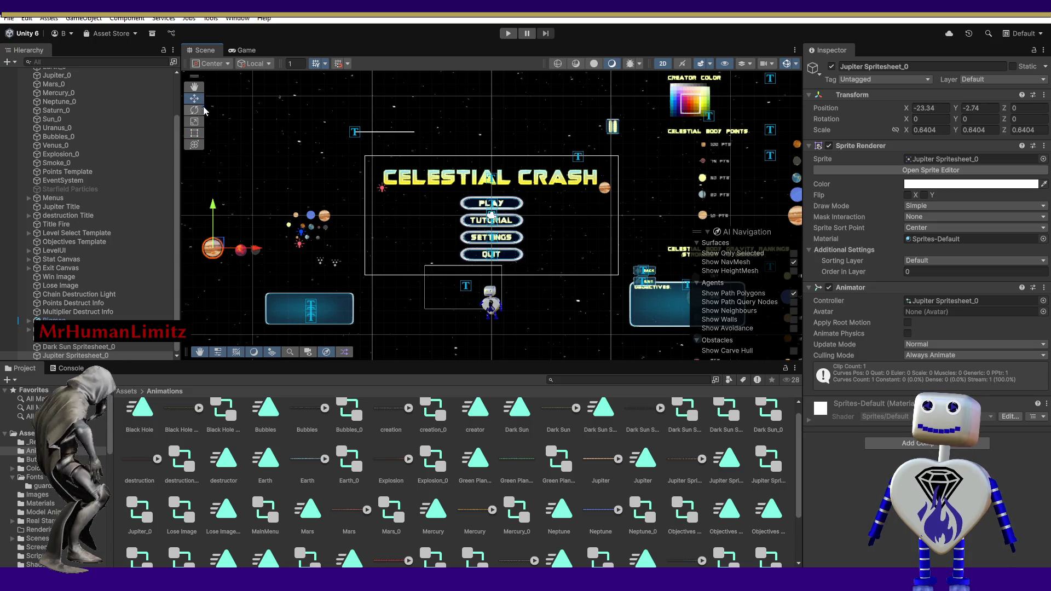
pyautogui.click(193, 133)
pyautogui.moveTo(218, 237); pyautogui.dragTo(217, 244)
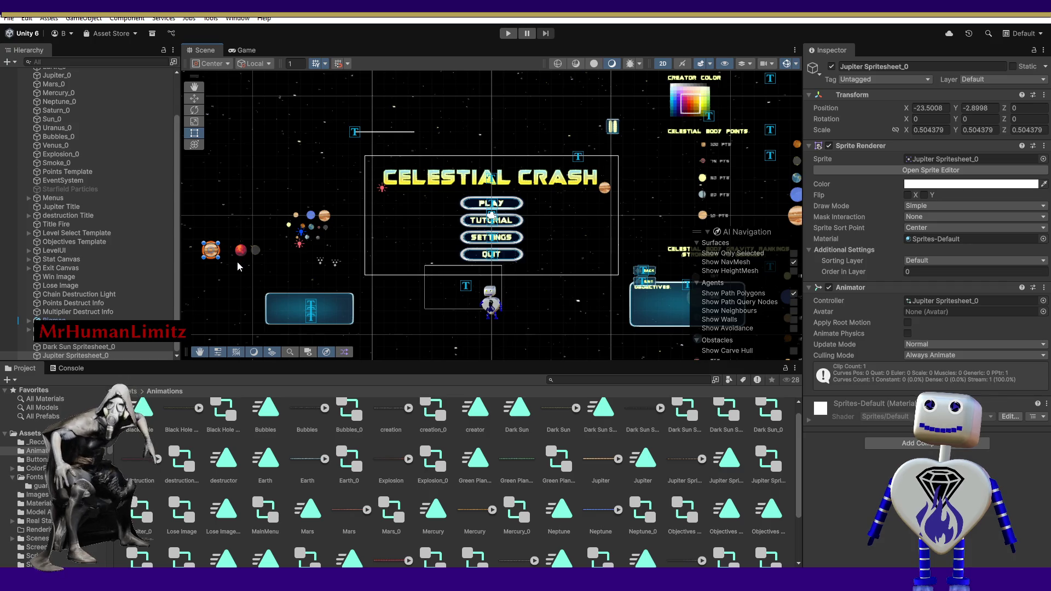
pyautogui.click(213, 163)
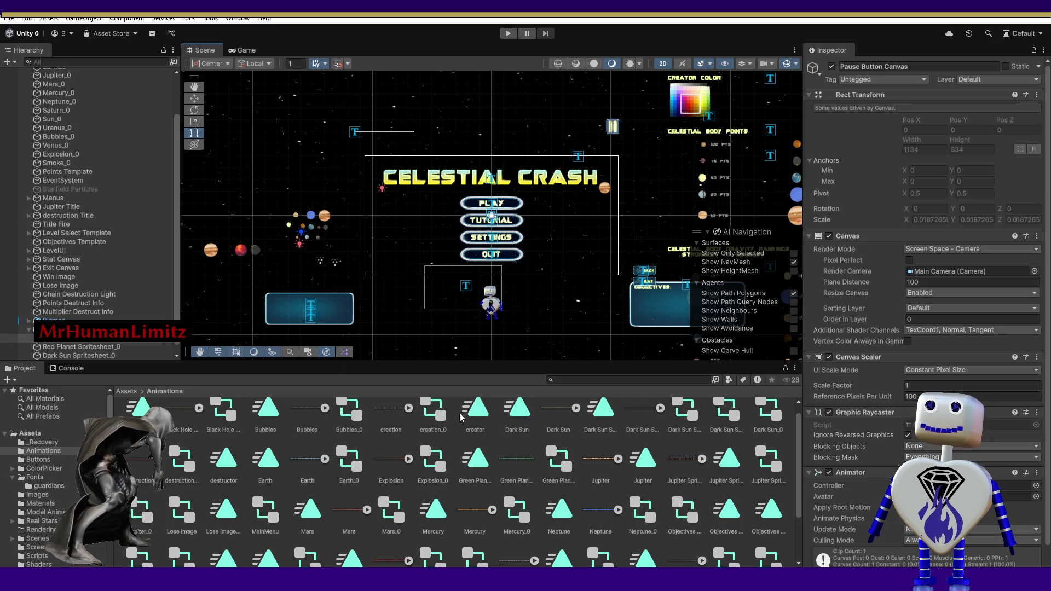
# Select the Green Planet Spritesheet texture, try dragging it into the Scene, then switch to Visual Studio.
pyautogui.click(564, 464)
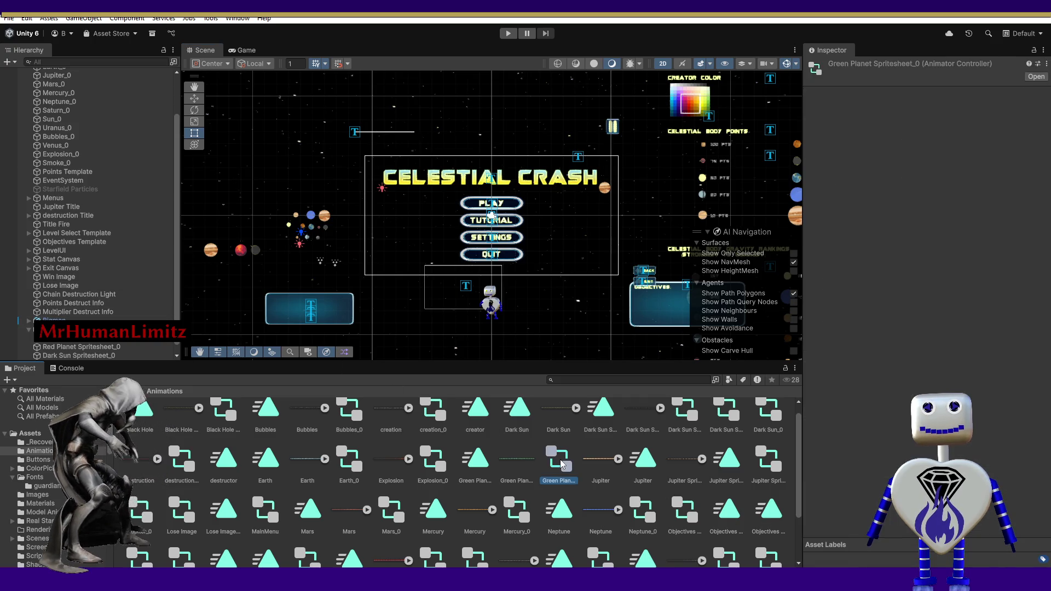
pyautogui.click(519, 463)
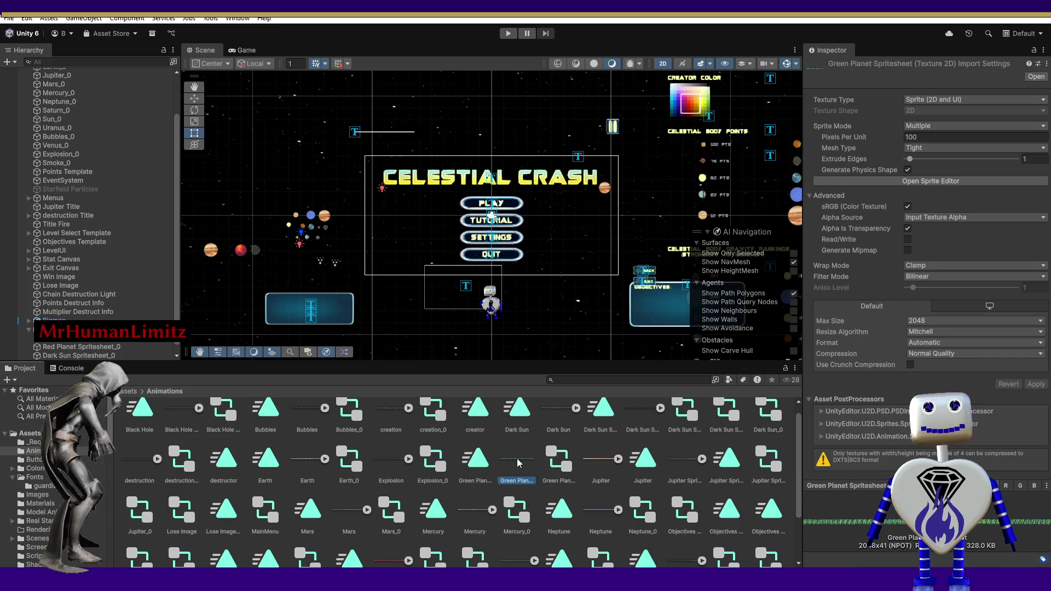
pyautogui.moveTo(518, 463)
pyautogui.mouseDown()
pyautogui.moveTo(211, 383)
pyautogui.moveTo(189, 360)
pyautogui.moveTo(208, 310)
pyautogui.mouseUp()
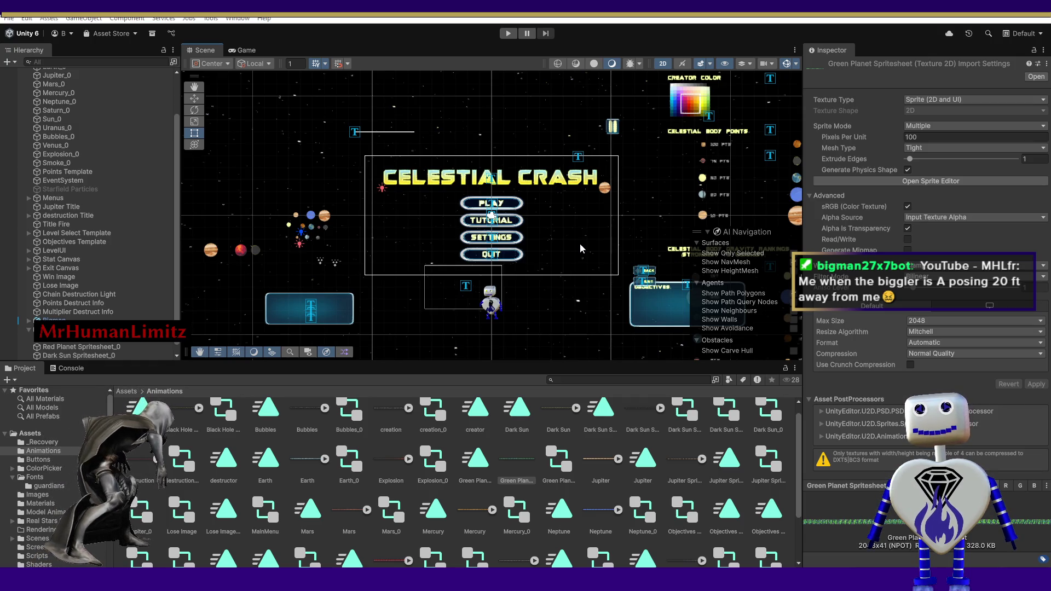
pyautogui.hotkey('alt', 'Tab')
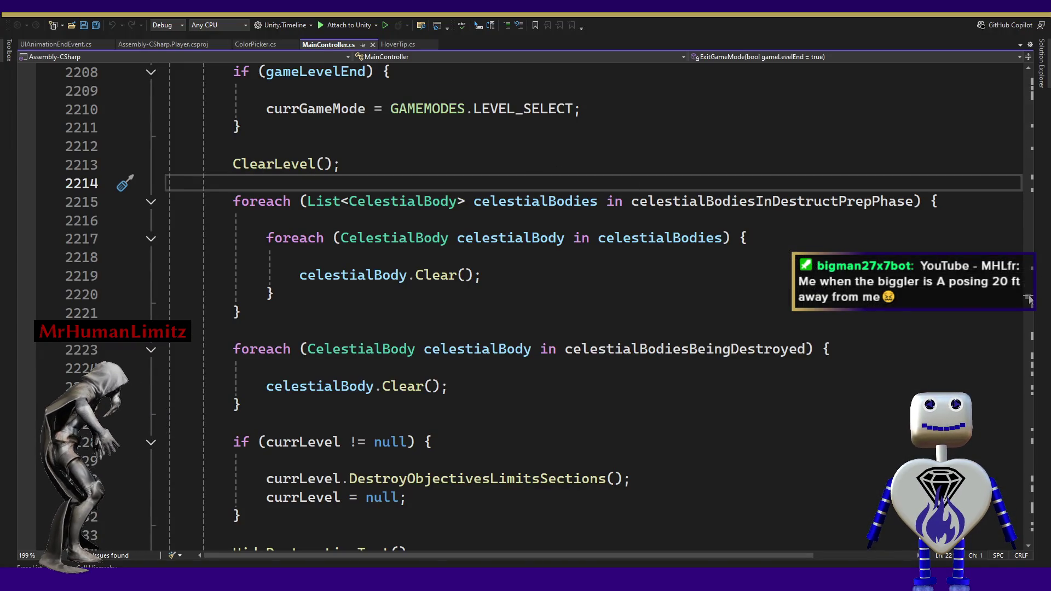
# In MainController.cs, jump to the CelestialBody class and its DrawIndicator() method using the navigation dropdowns.
pyautogui.scroll(20, 1029, 299)
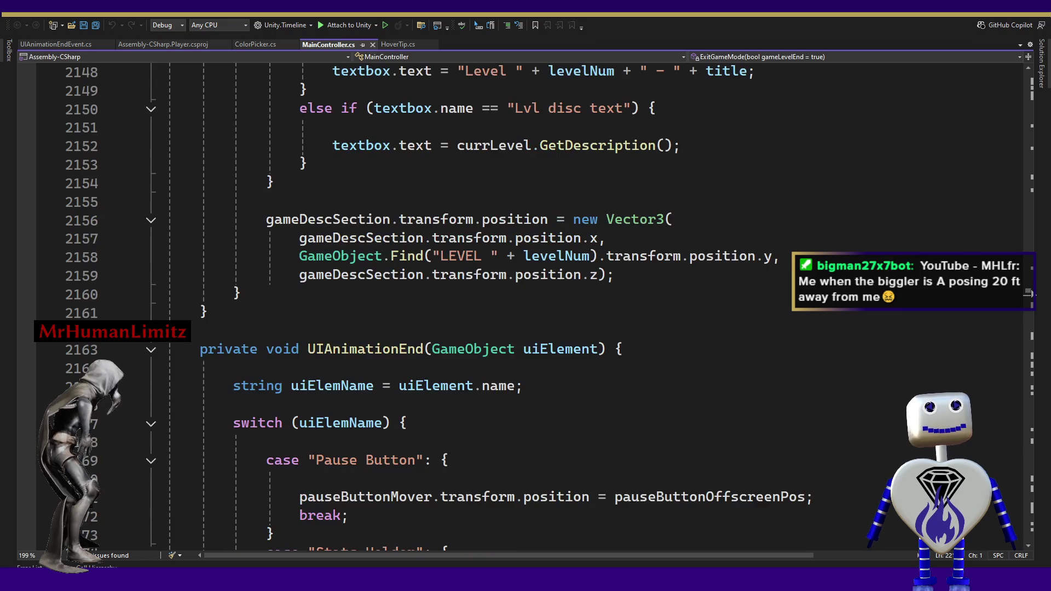
pyautogui.scroll(20, 1029, 294)
pyautogui.scroll(-20, 1031, 293)
pyautogui.scroll(20, 1039, 294)
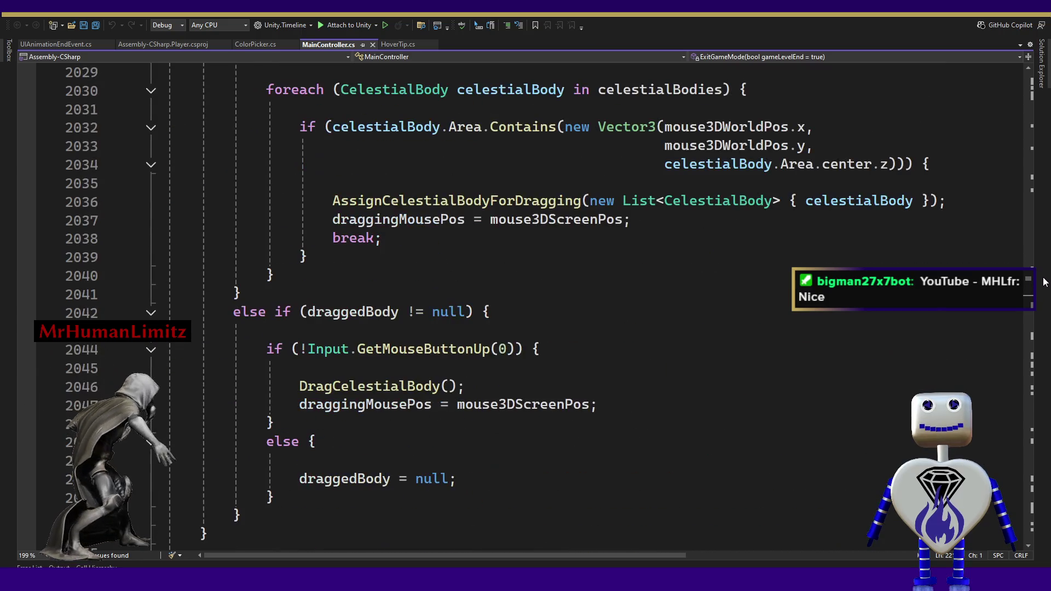
pyautogui.scroll(20, 1044, 282)
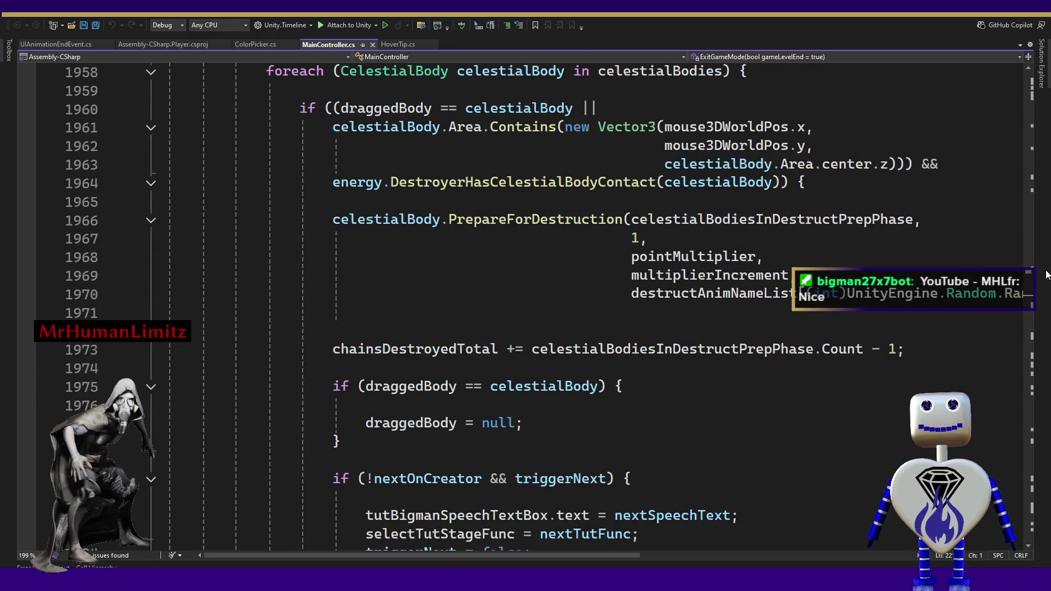
pyautogui.scroll(7, 1044, 274)
pyautogui.click(524, 238)
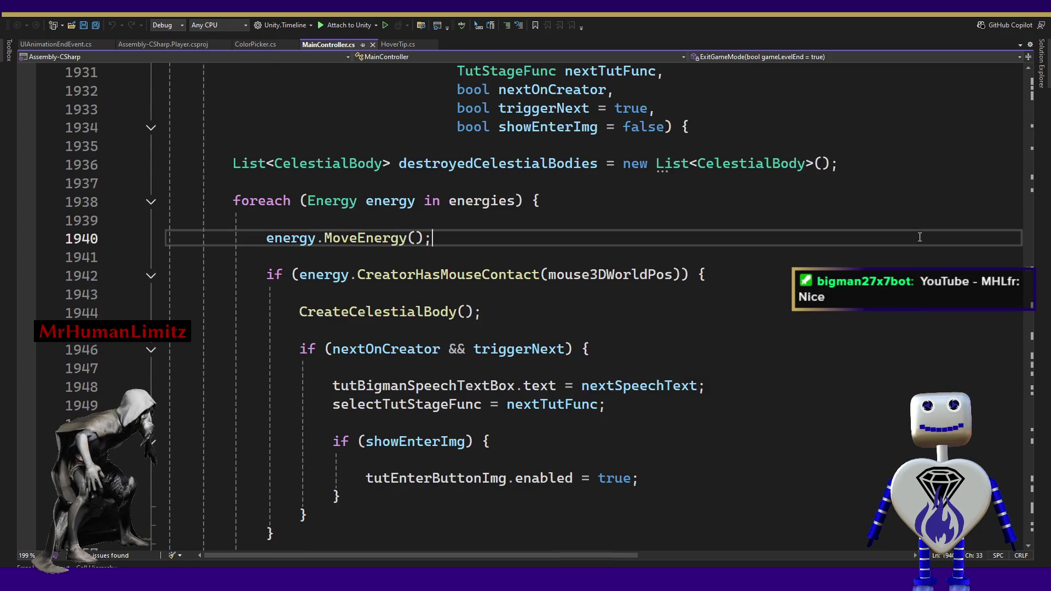
pyautogui.click(524, 57)
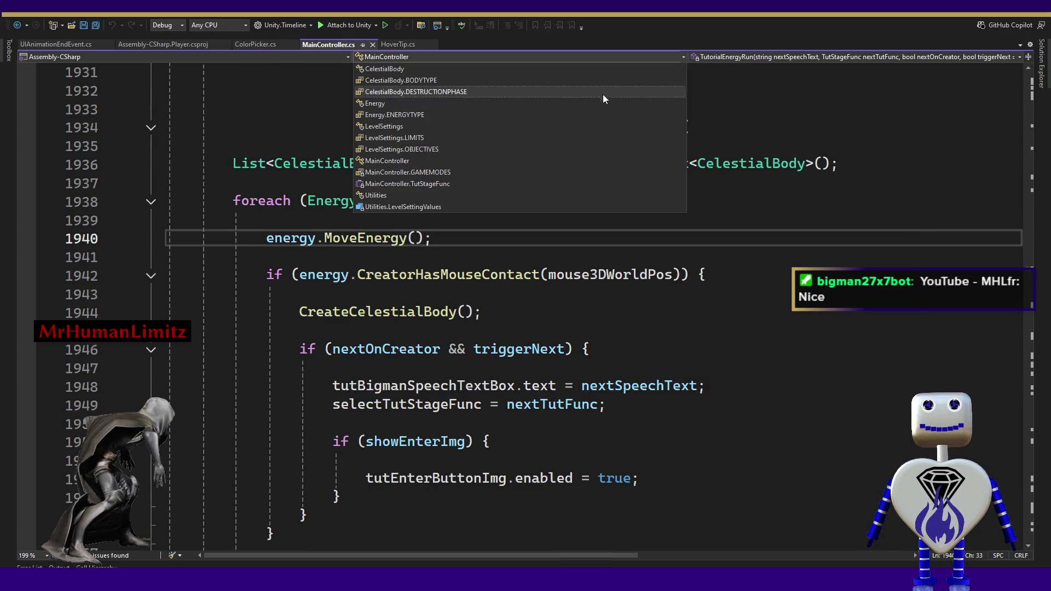
pyautogui.click(462, 69)
pyautogui.click(728, 56)
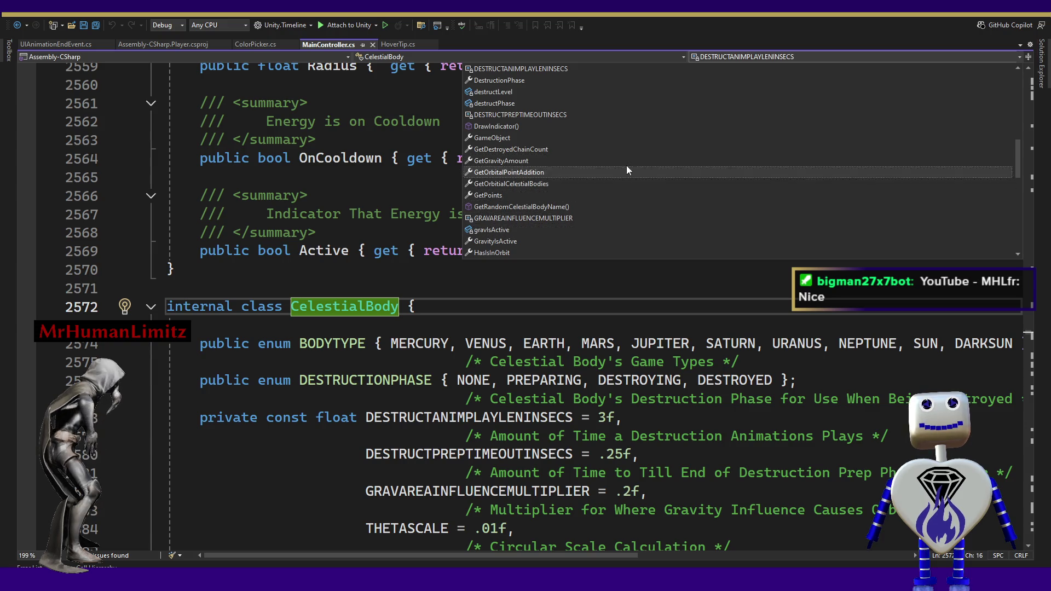
pyautogui.click(599, 127)
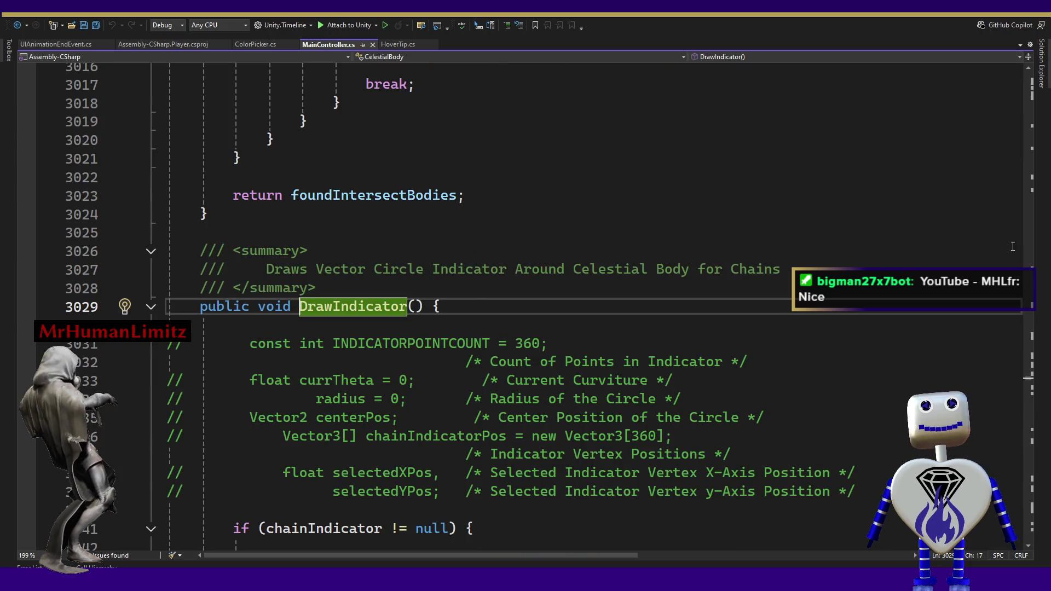
# Step through DrawIndicator's body and select the for-loop lines 3053–3056.
pyautogui.click(855, 472)
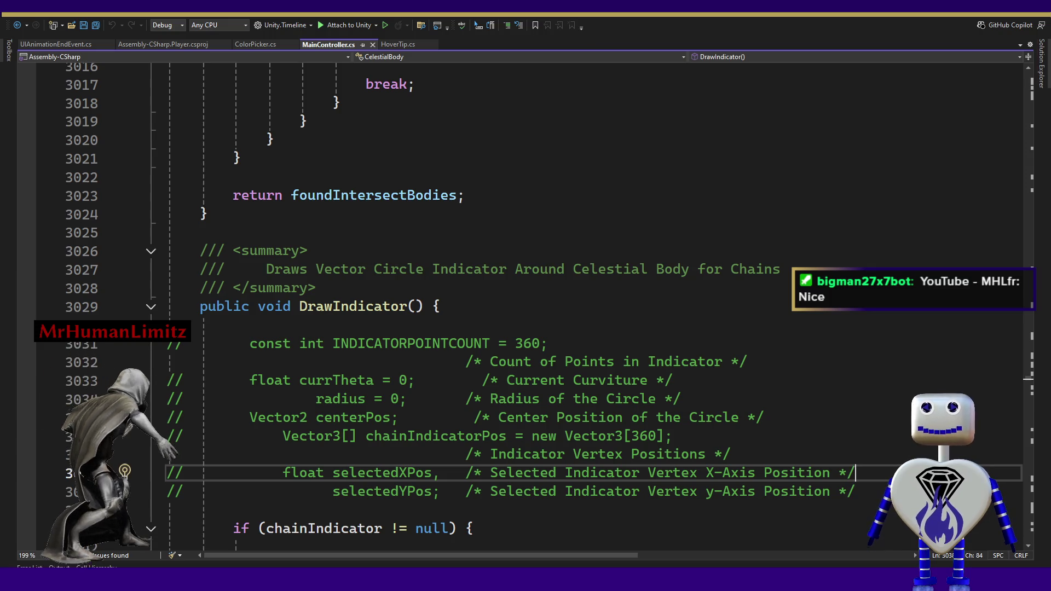
pyautogui.press('Down')
pyautogui.press('Down')
pyautogui.press('Down')
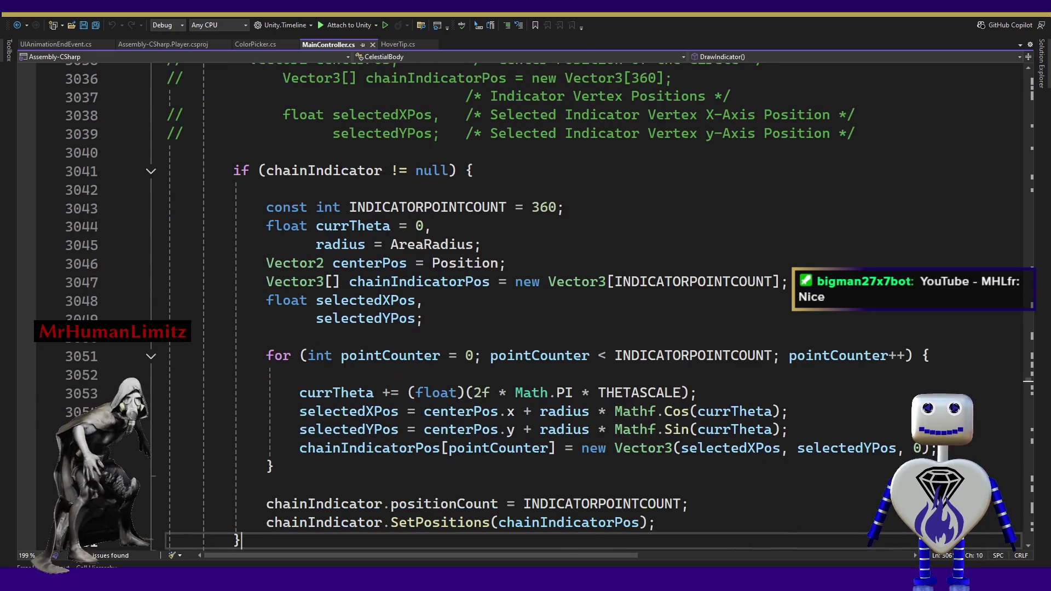
pyautogui.press('Down')
pyautogui.press('Down')
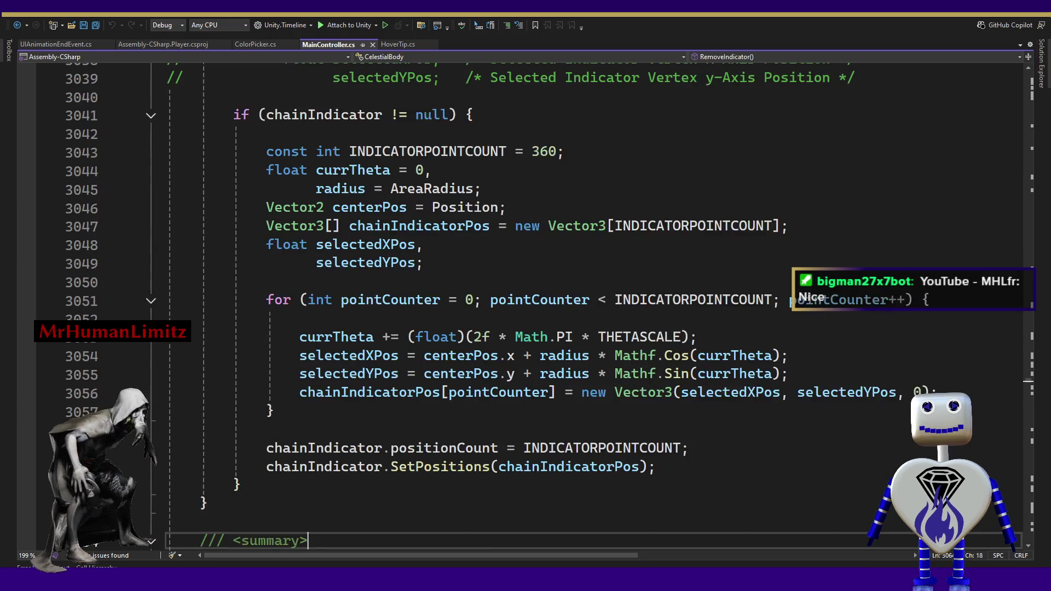
pyautogui.press('Up')
pyautogui.press('Up')
pyautogui.press('Up')
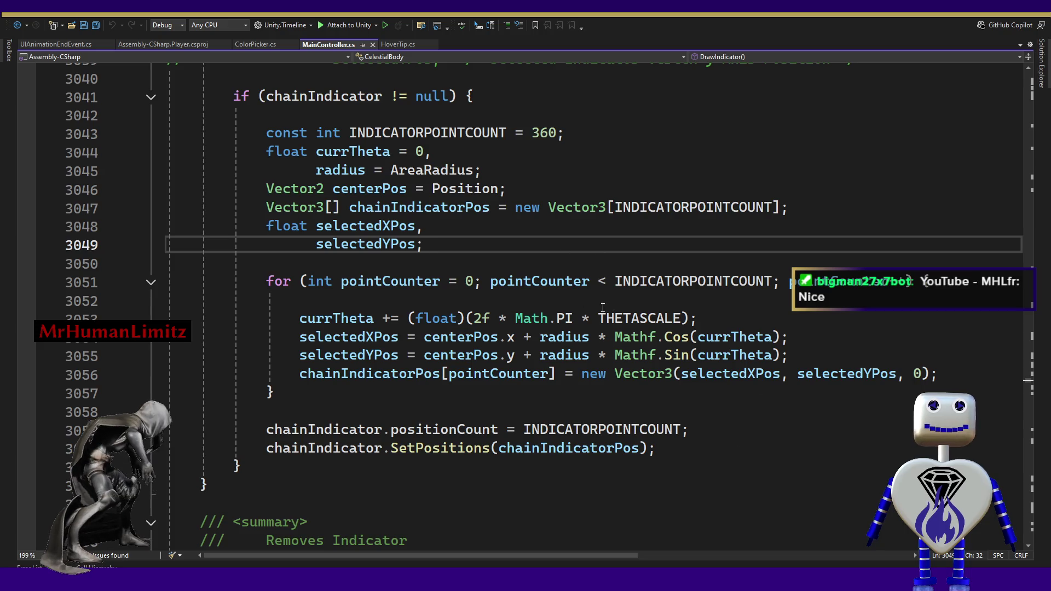
pyautogui.moveTo(937, 374)
pyautogui.mouseDown()
pyautogui.moveTo(188, 339)
pyautogui.moveTo(199, 315)
pyautogui.mouseUp()
# Highlight the uses of INDICATORPOINTCOUNT (360), AreaRadius, chainIndicatorPos and chainIndicator.
pyautogui.click(689, 280)
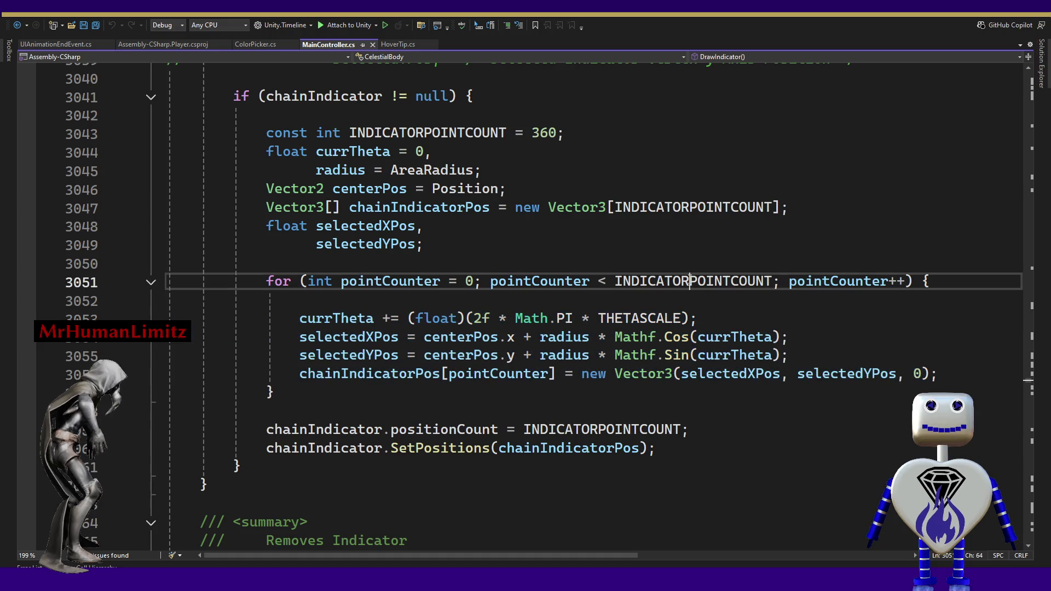
pyautogui.click(532, 133)
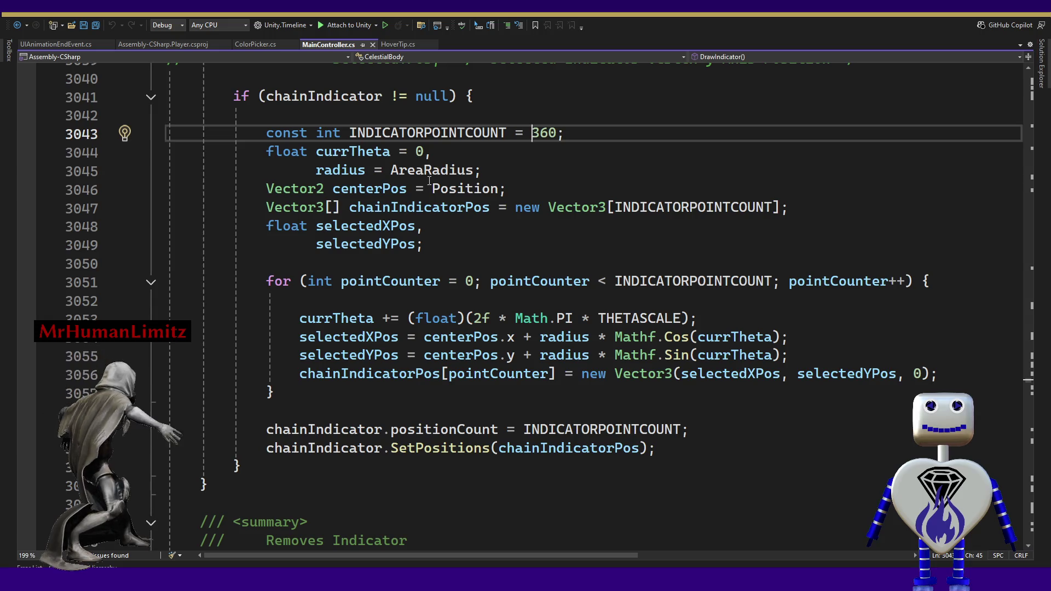
pyautogui.doubleClick(413, 171)
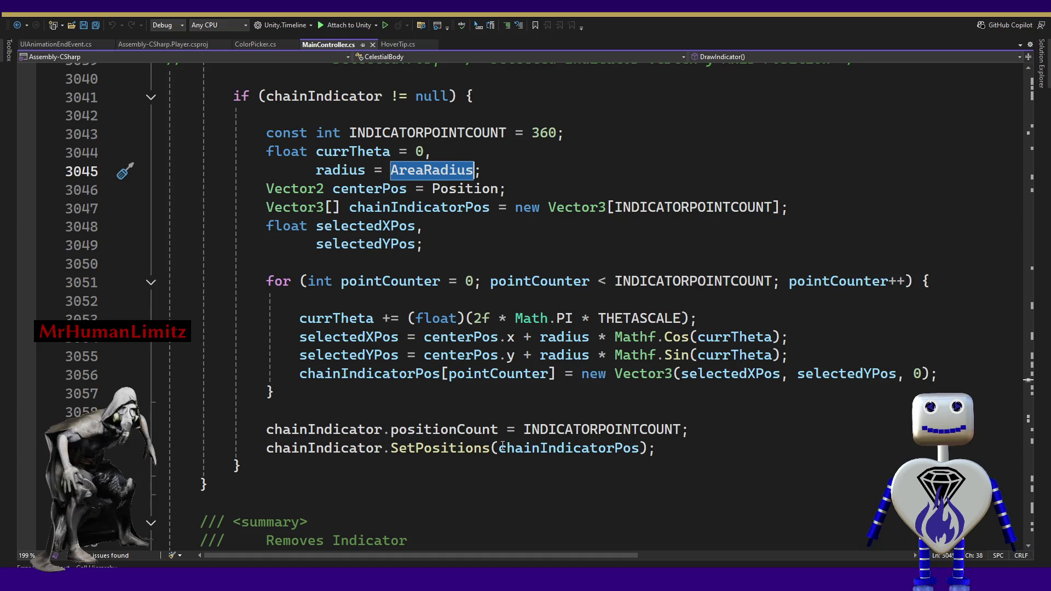
pyautogui.doubleClick(571, 449)
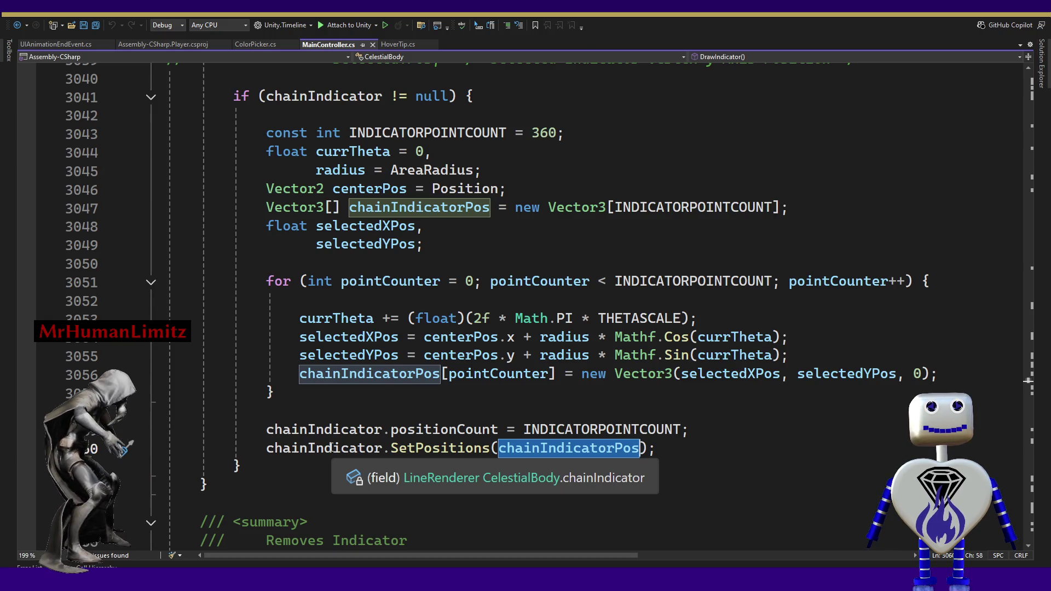
pyautogui.click(331, 448)
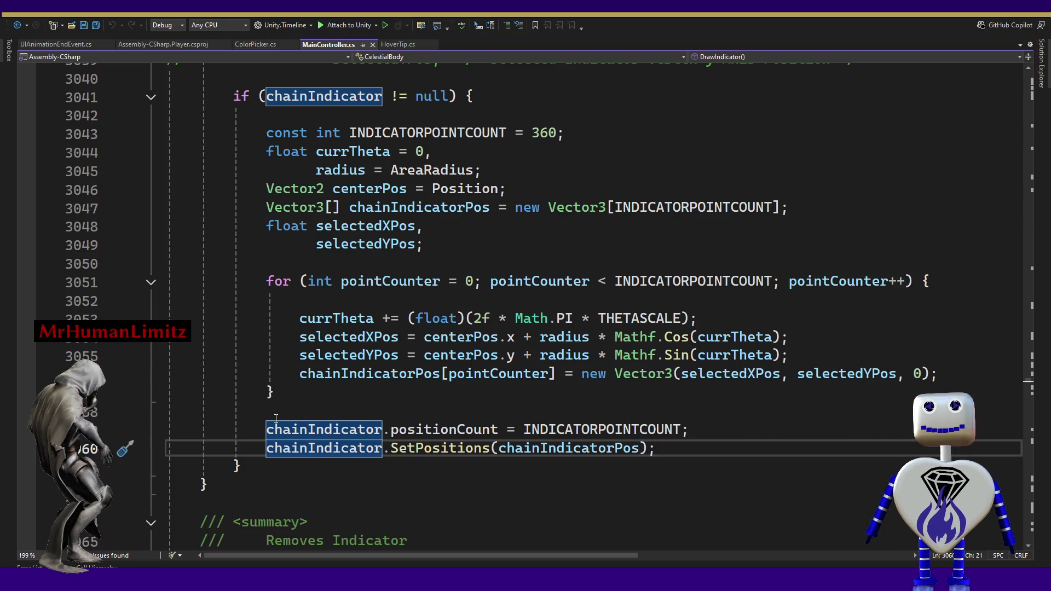
# Select the three circle-point calculation lines, then place the caret inside centerPos on line 3055.
pyautogui.moveTo(478, 424)
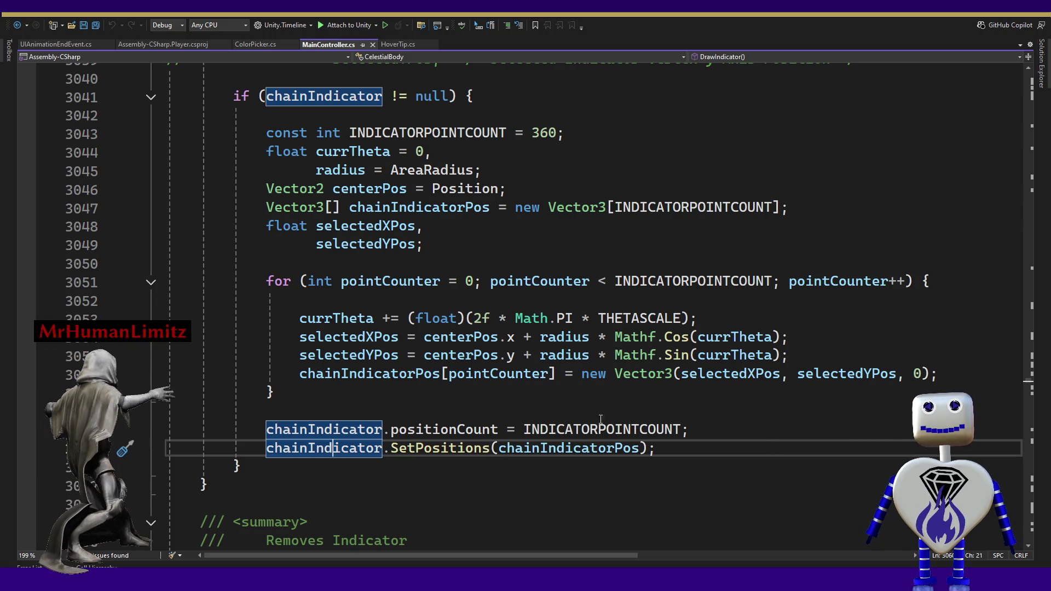
pyautogui.moveTo(788, 356)
pyautogui.mouseDown()
pyautogui.moveTo(706, 339)
pyautogui.moveTo(167, 319)
pyautogui.mouseUp()
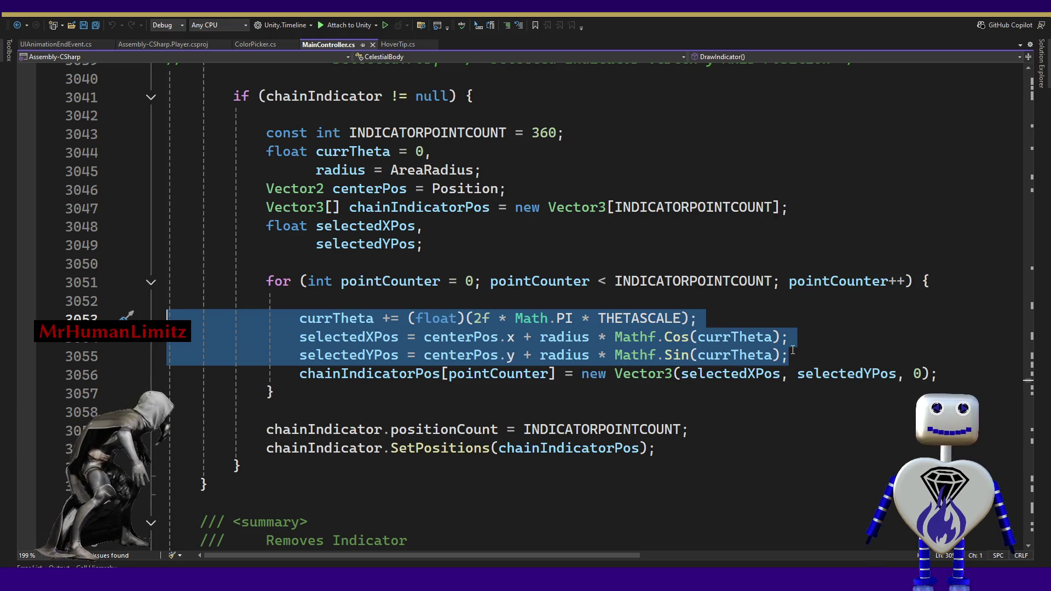
pyautogui.click(795, 353)
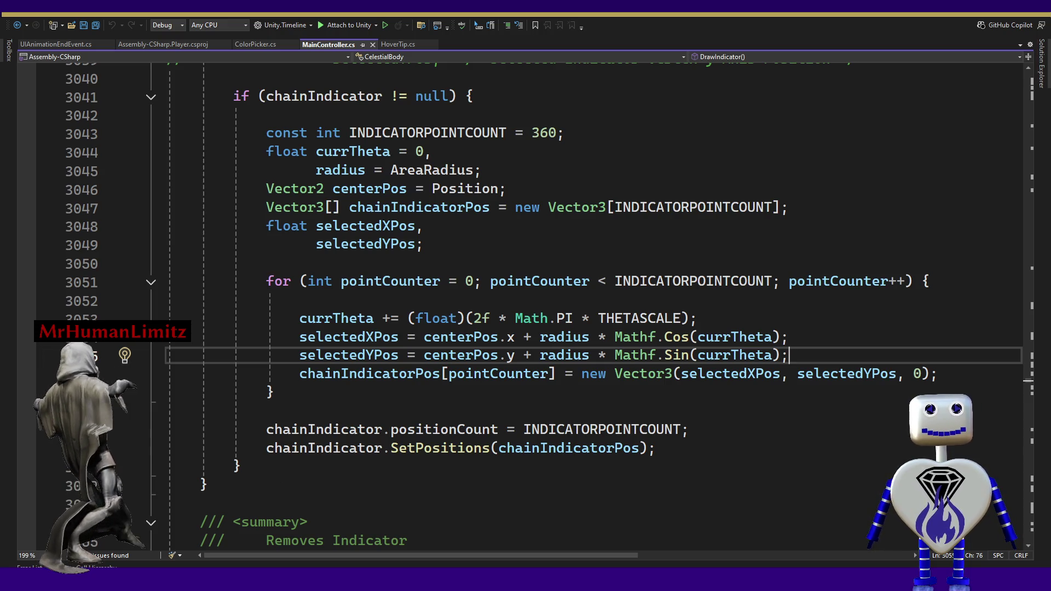
pyautogui.click(474, 355)
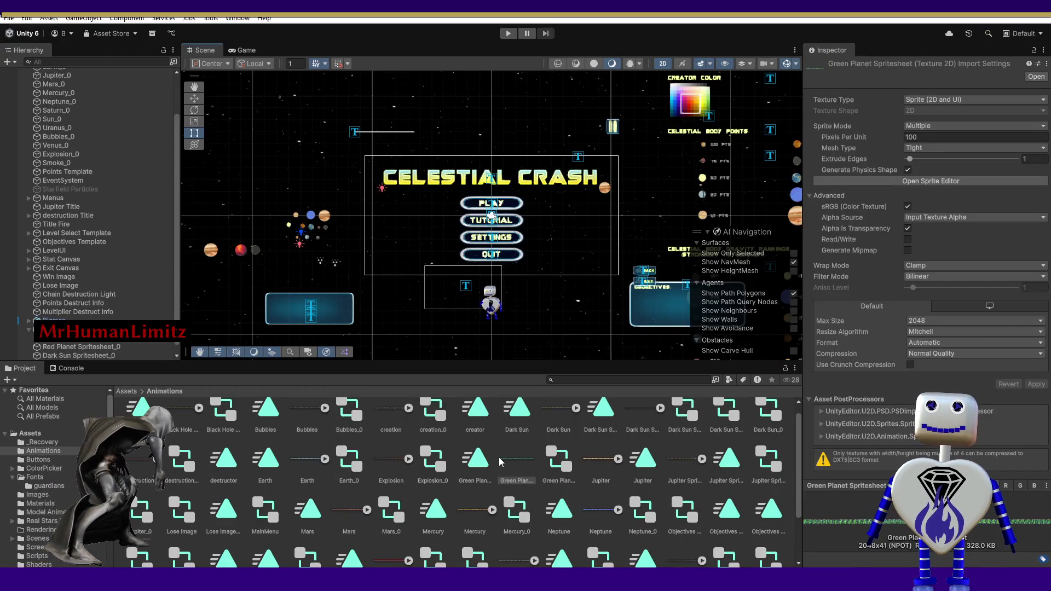
# Inspect the Green Planet animation clip, animator controller and sprite sheet texture import settings.
pyautogui.click(509, 459)
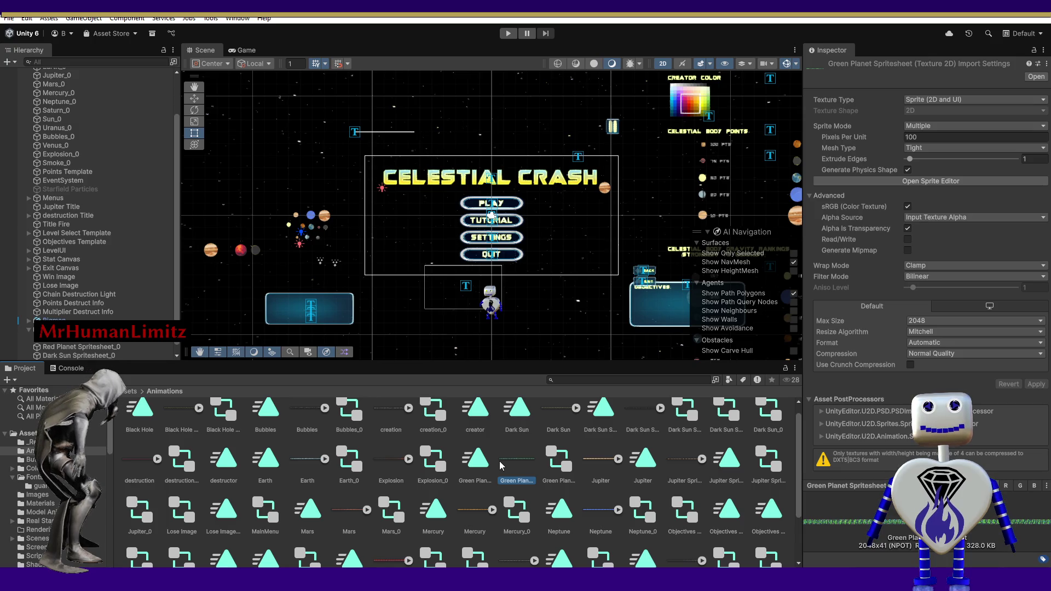
pyautogui.click(560, 463)
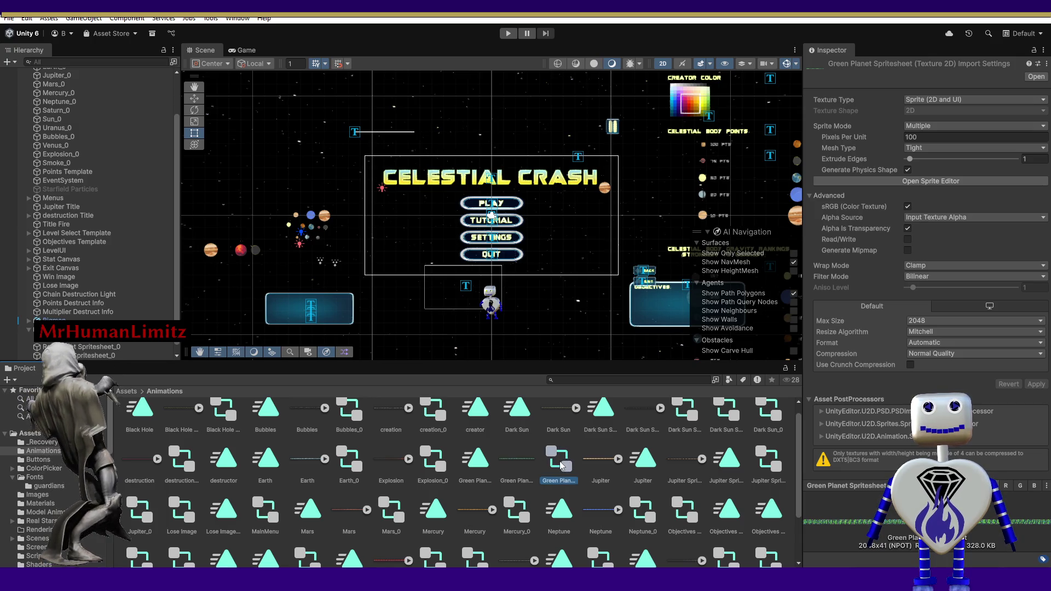
pyautogui.click(479, 468)
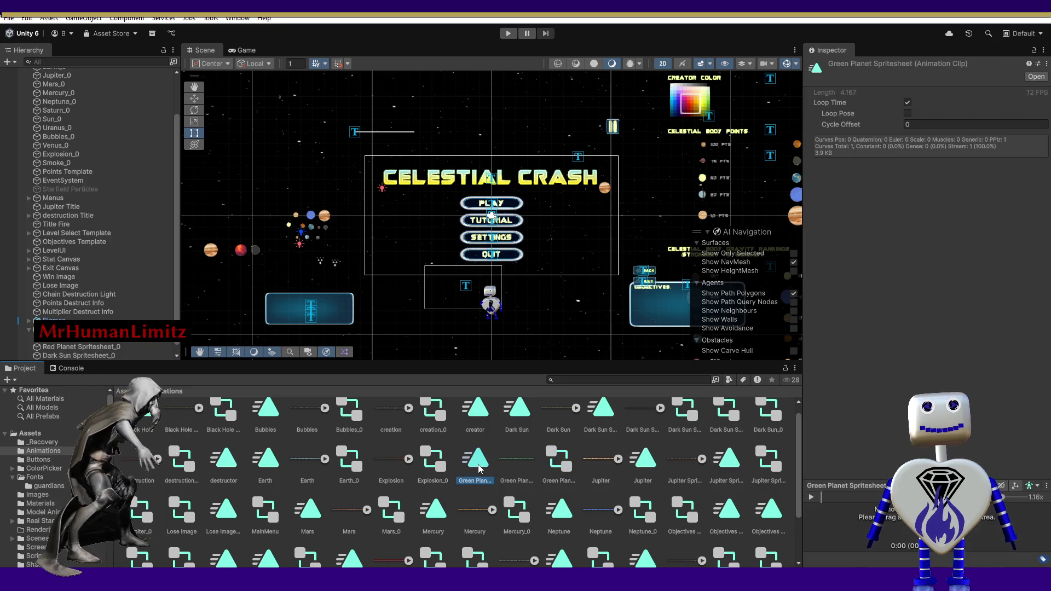
pyautogui.click(560, 467)
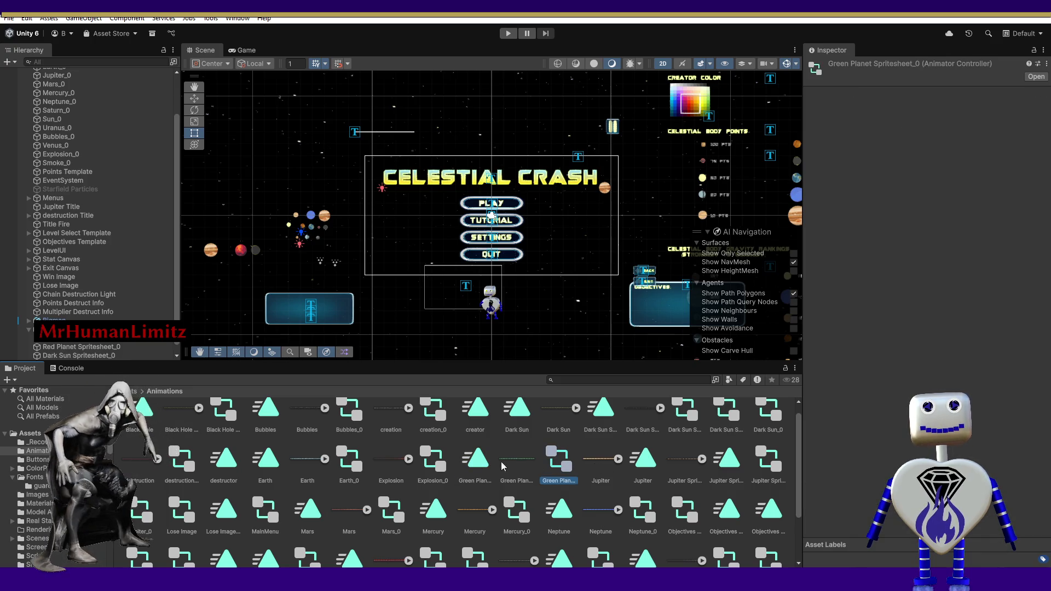
pyautogui.click(478, 465)
pyautogui.click(524, 467)
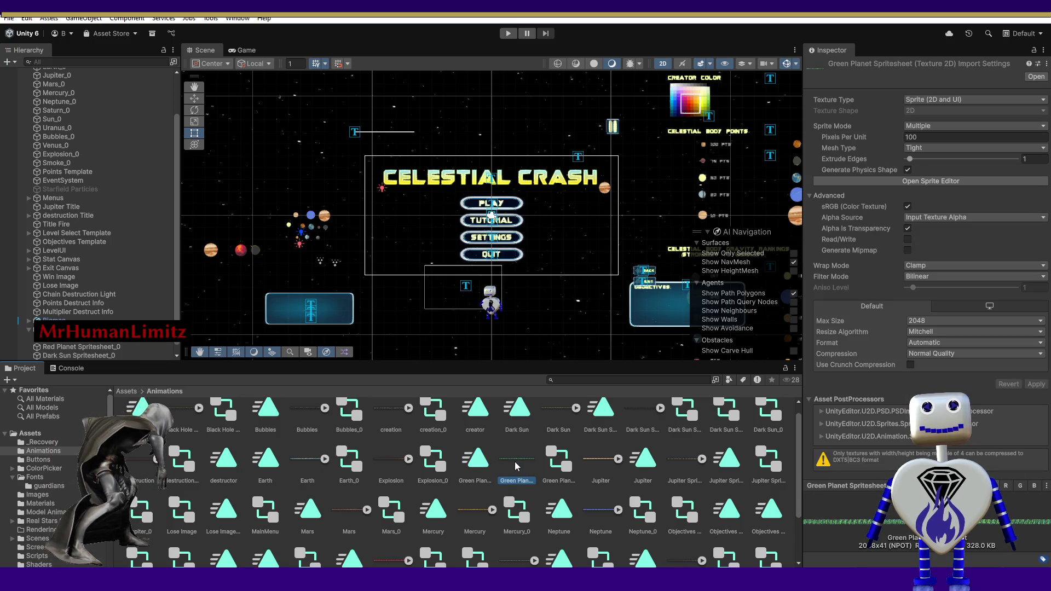
# Try dragging the sprite sheet into the scene, then reselect the texture and request its deletion.
pyautogui.moveTo(514, 463)
pyautogui.mouseDown()
pyautogui.moveTo(157, 352)
pyautogui.moveTo(517, 442)
pyautogui.mouseUp()
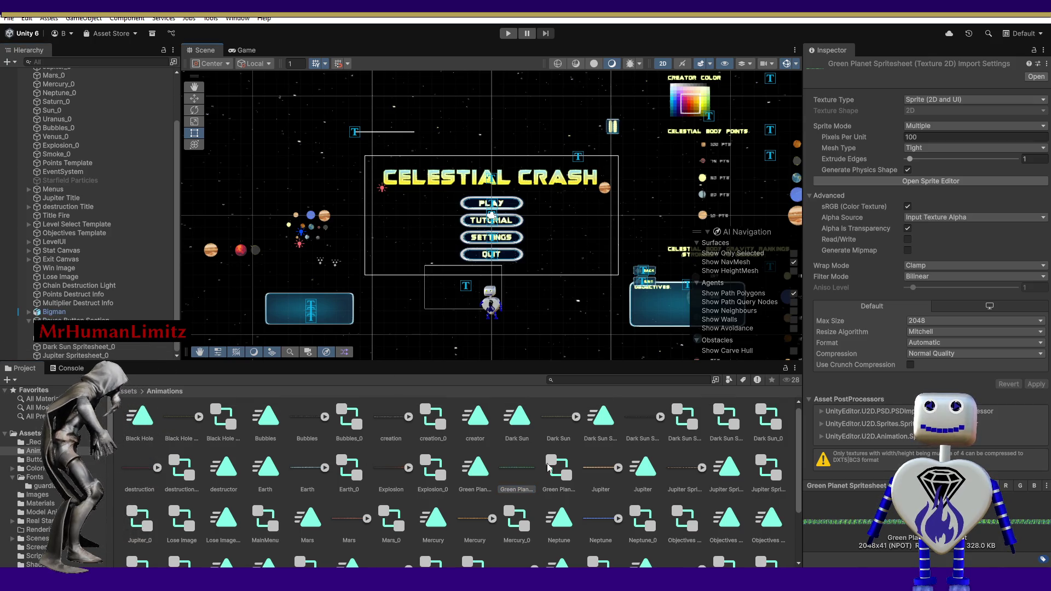
pyautogui.click(519, 486)
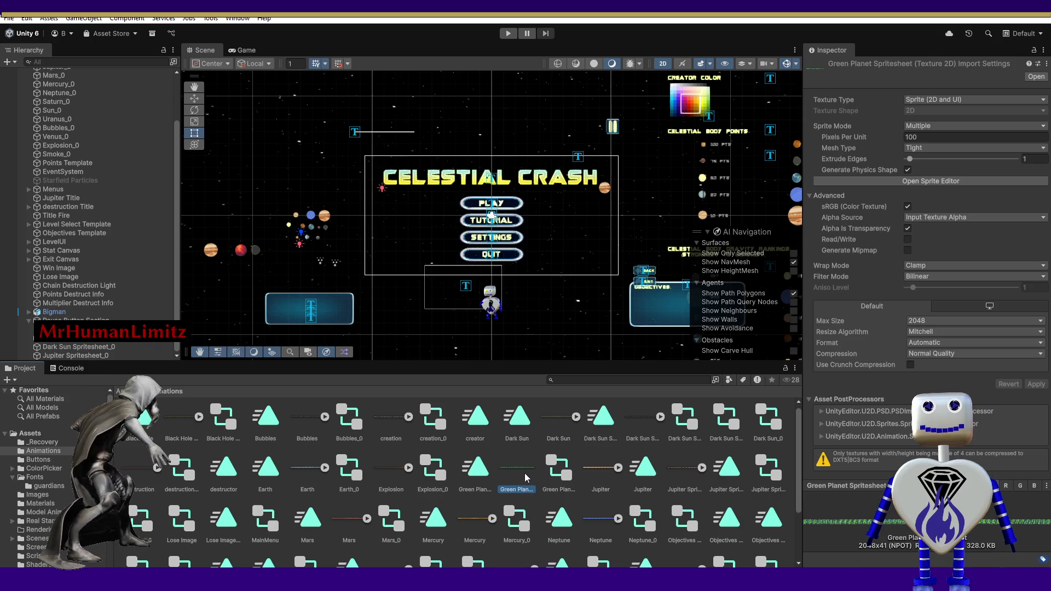
pyautogui.press('Delete')
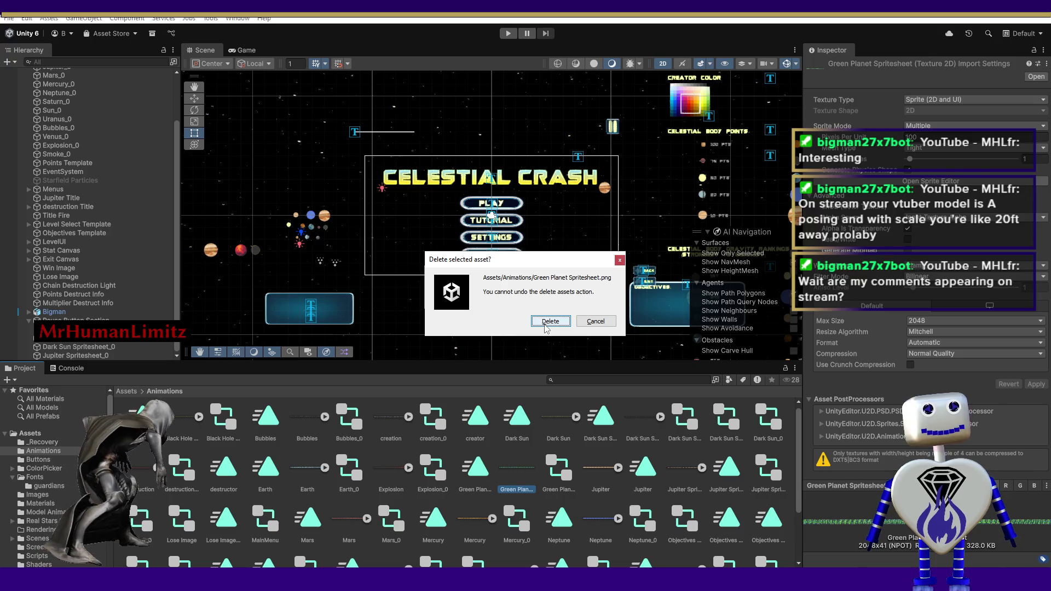
# Confirm permanently deleting Assets/Animations/Green Planet Spritesheet.png.
pyautogui.click(545, 323)
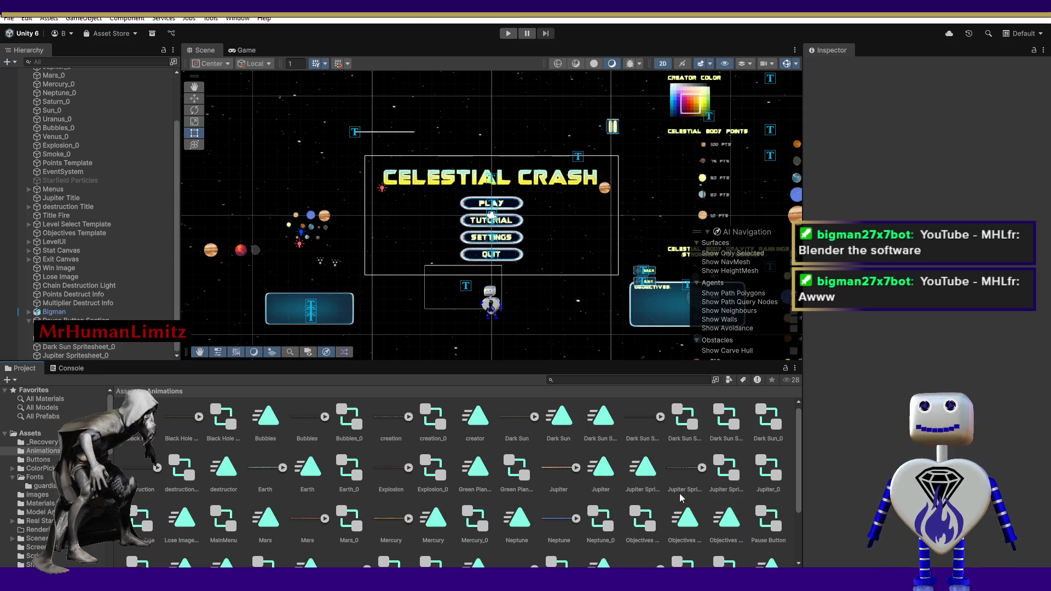
# Delete the Green Planet animation clip, then drag the Green Planet sprite into the Scene left of the menu.
pyautogui.click(479, 469)
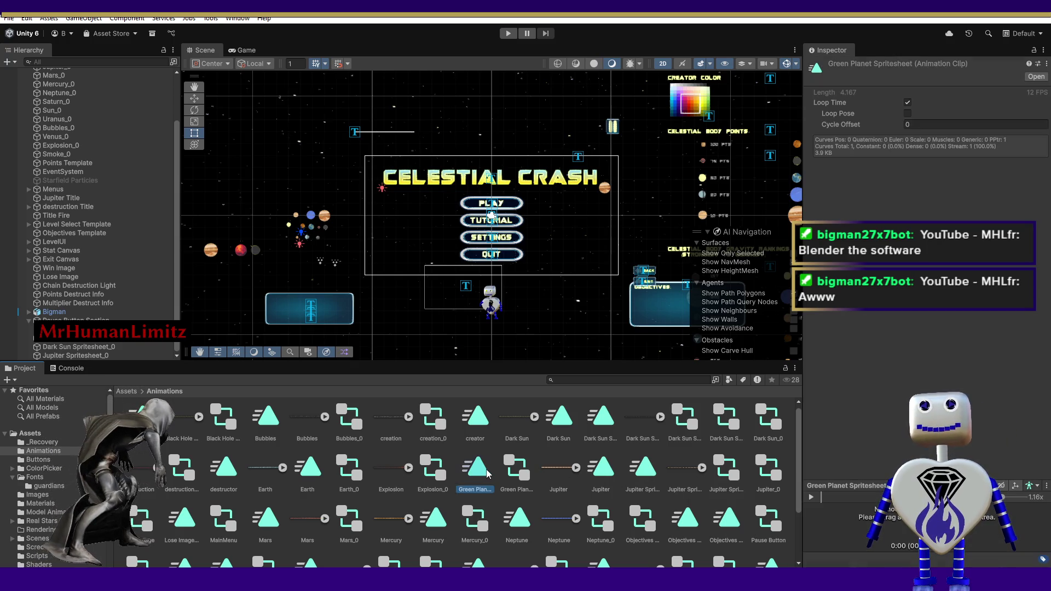
pyautogui.press('Delete')
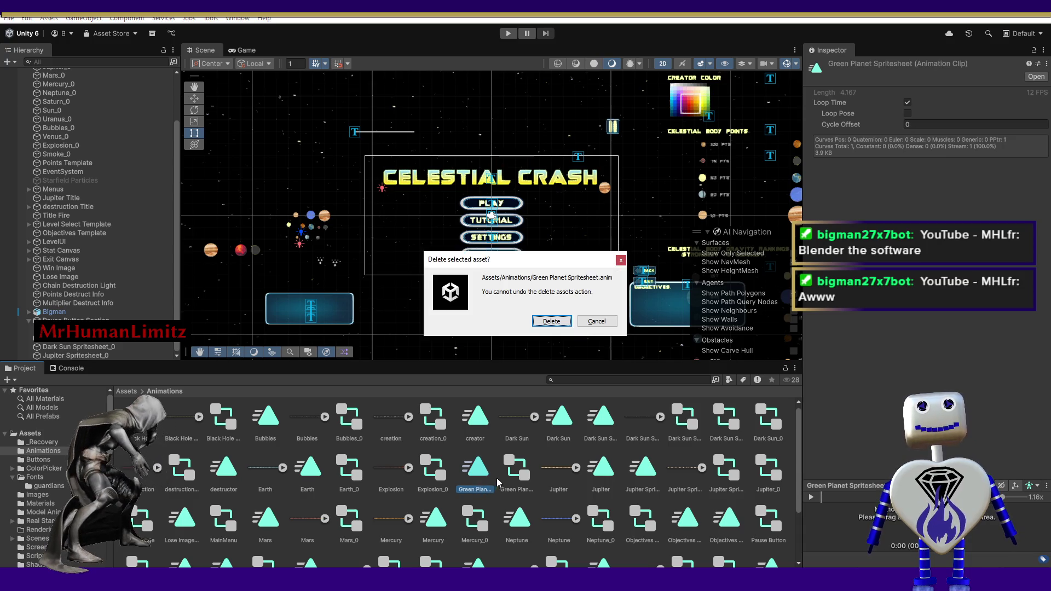
pyautogui.click(548, 322)
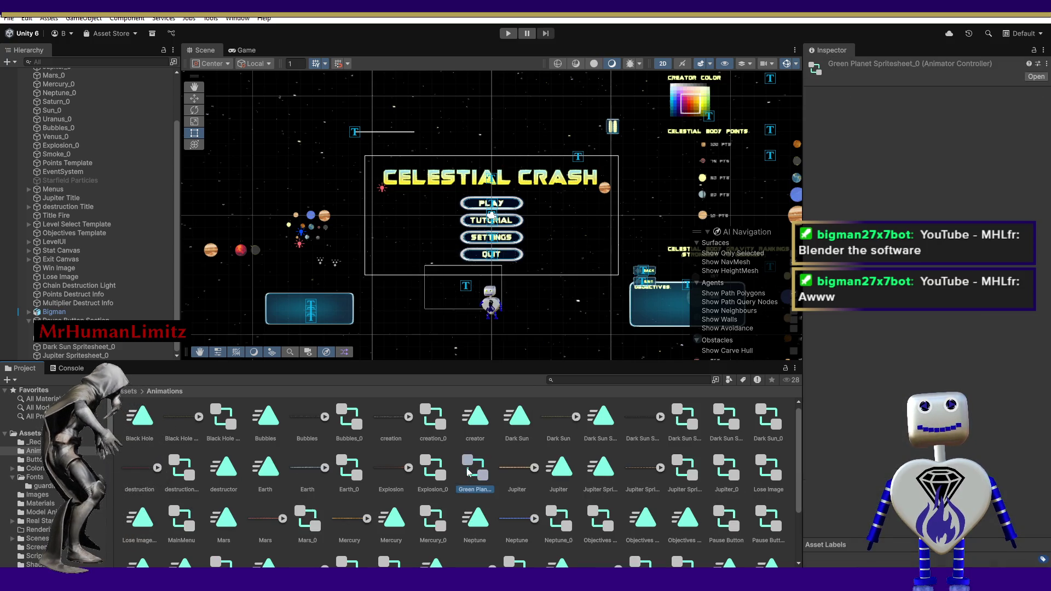
pyautogui.press('Delete')
pyautogui.click(542, 327)
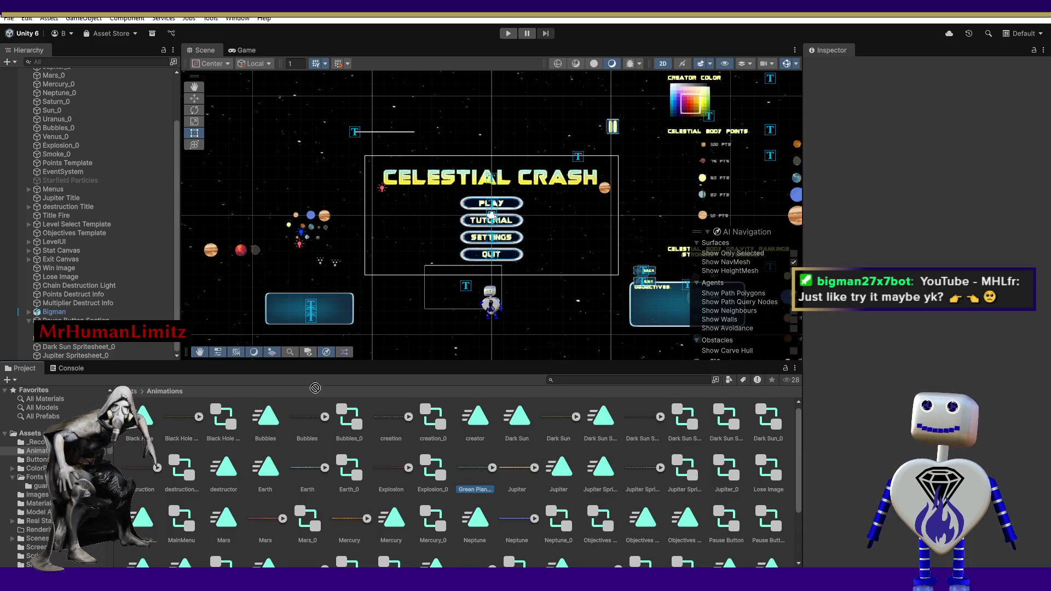
pyautogui.moveTo(474, 464); pyautogui.dragTo(245, 282)
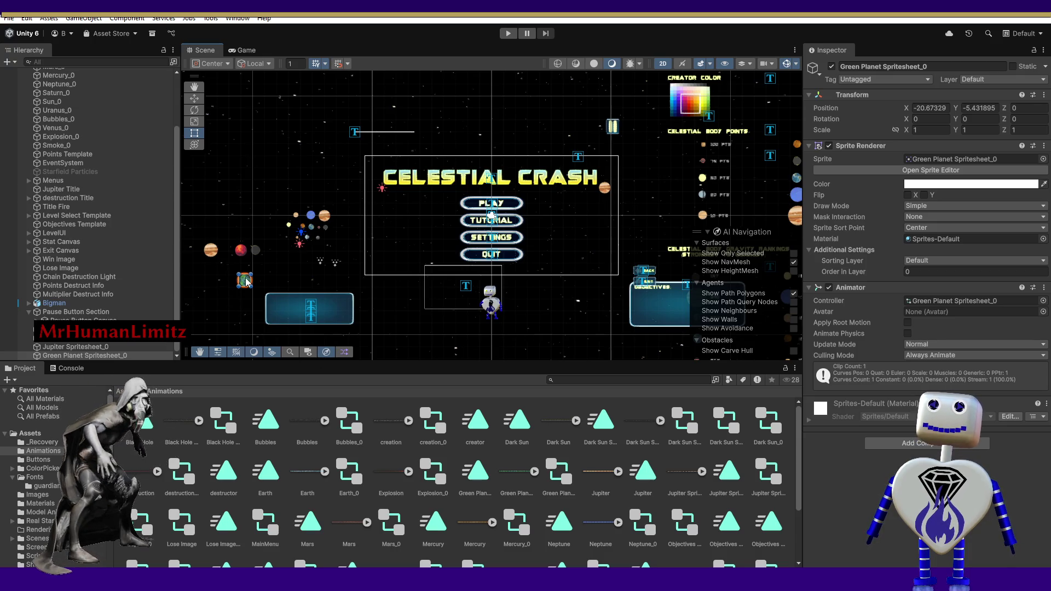
pyautogui.click(194, 98)
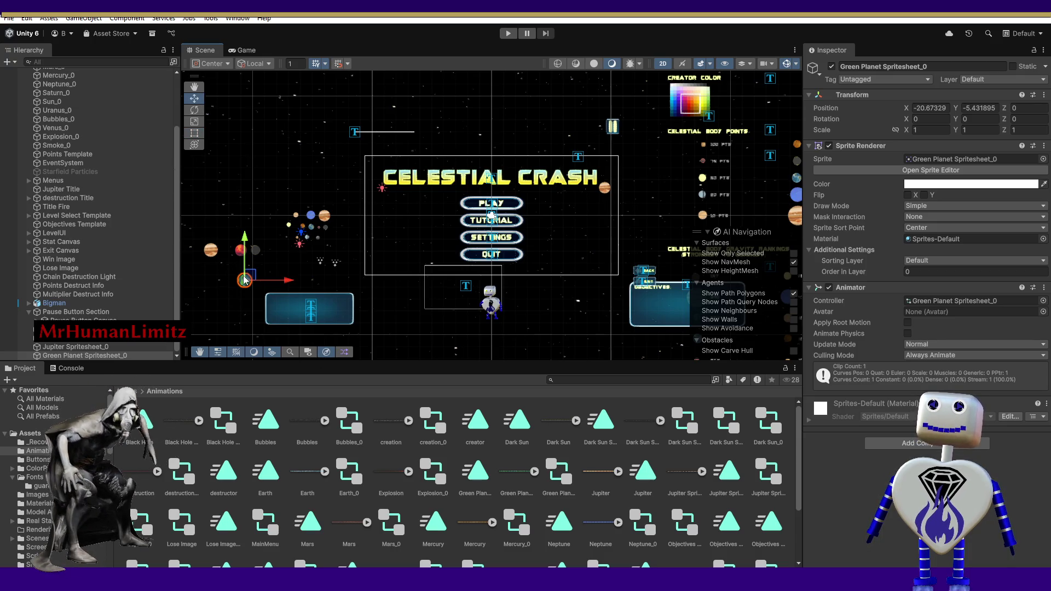
pyautogui.moveTo(251, 281); pyautogui.dragTo(234, 251)
pyautogui.click(241, 299)
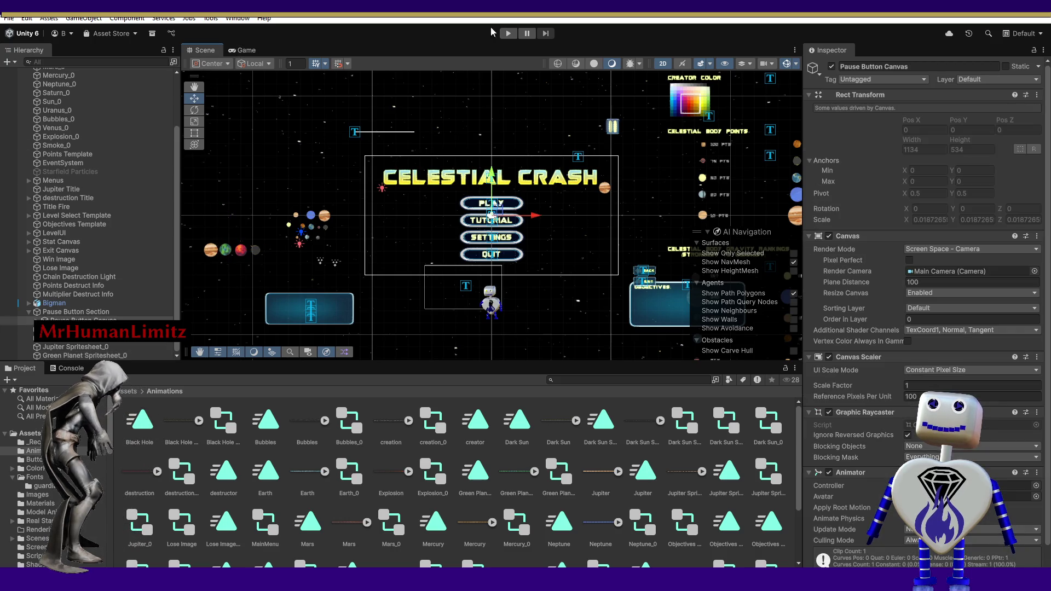
pyautogui.click(509, 34)
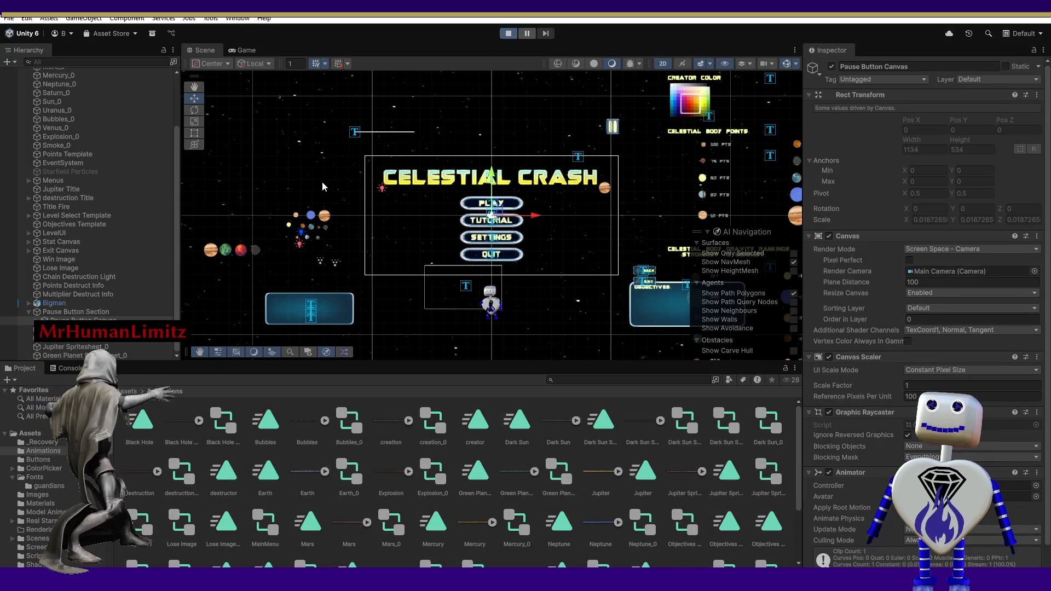
pyautogui.click(205, 51)
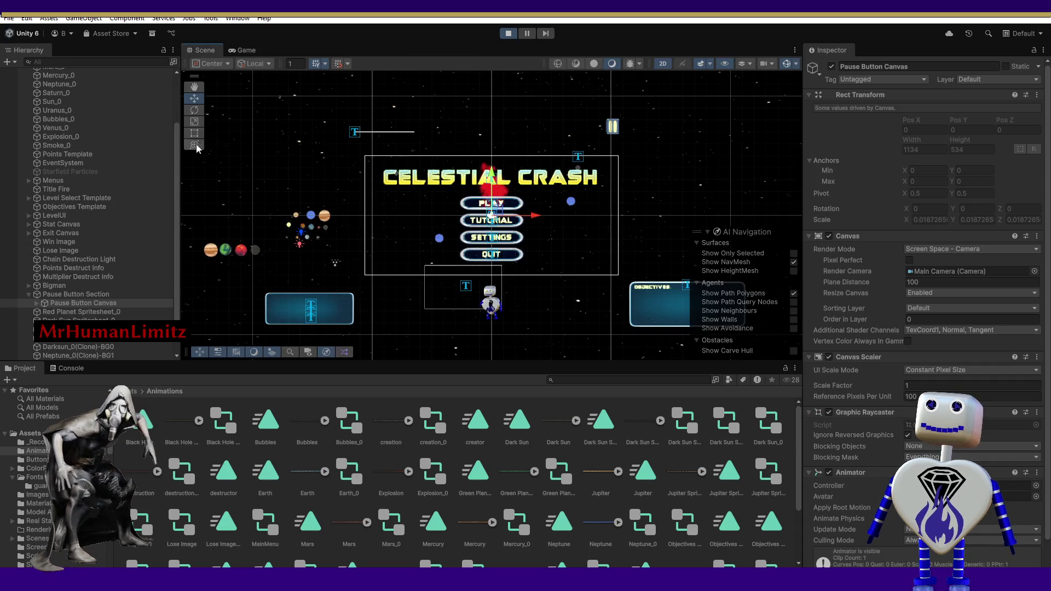
pyautogui.doubleClick(91, 340)
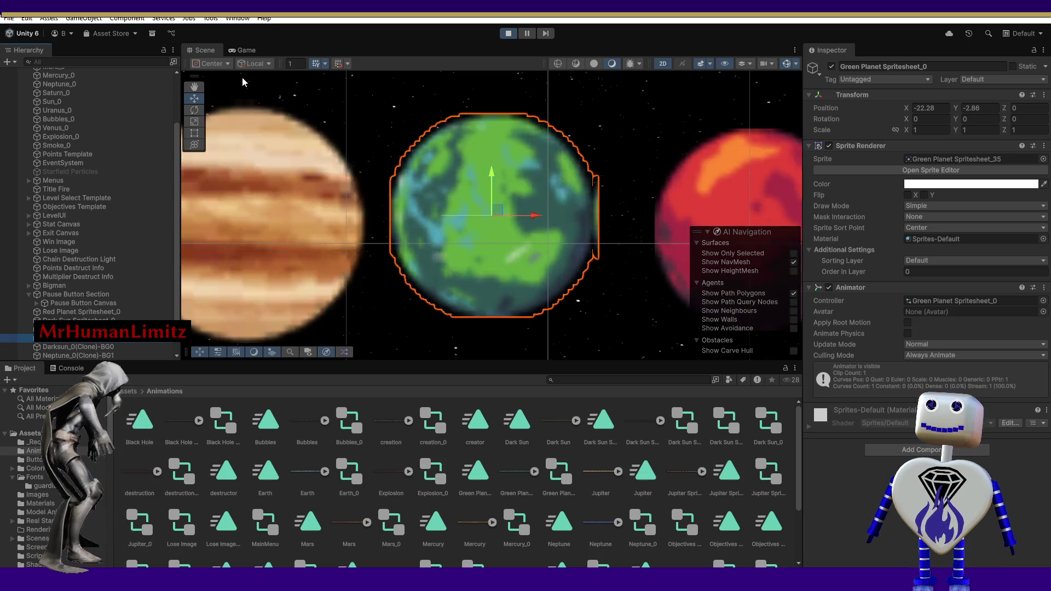
pyautogui.moveTo(241, 136)
pyautogui.mouseDown()
pyautogui.moveTo(330, 150)
pyautogui.moveTo(347, 134)
pyautogui.mouseUp()
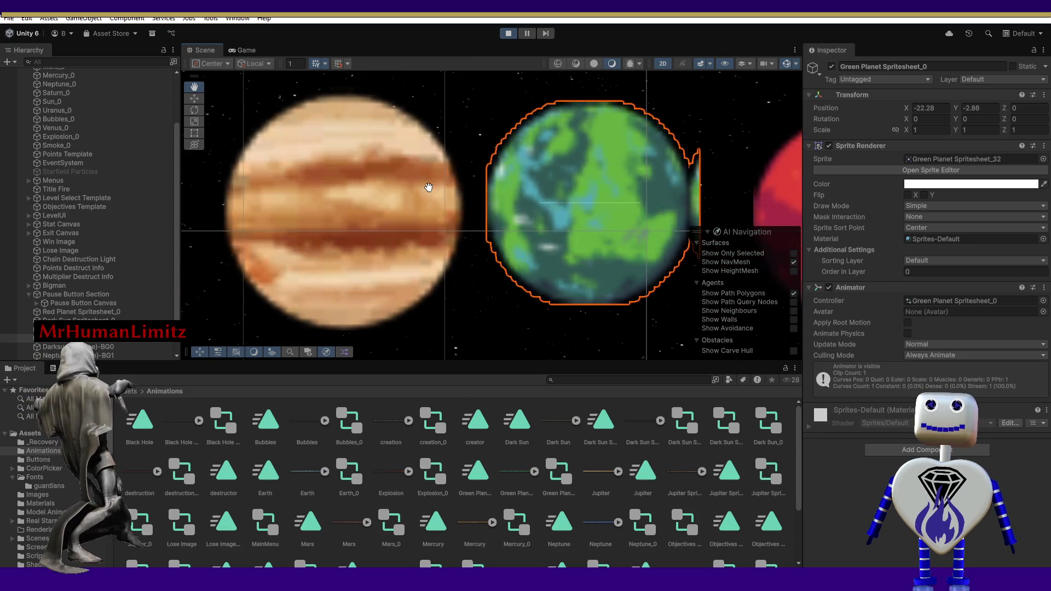
pyautogui.press('w')
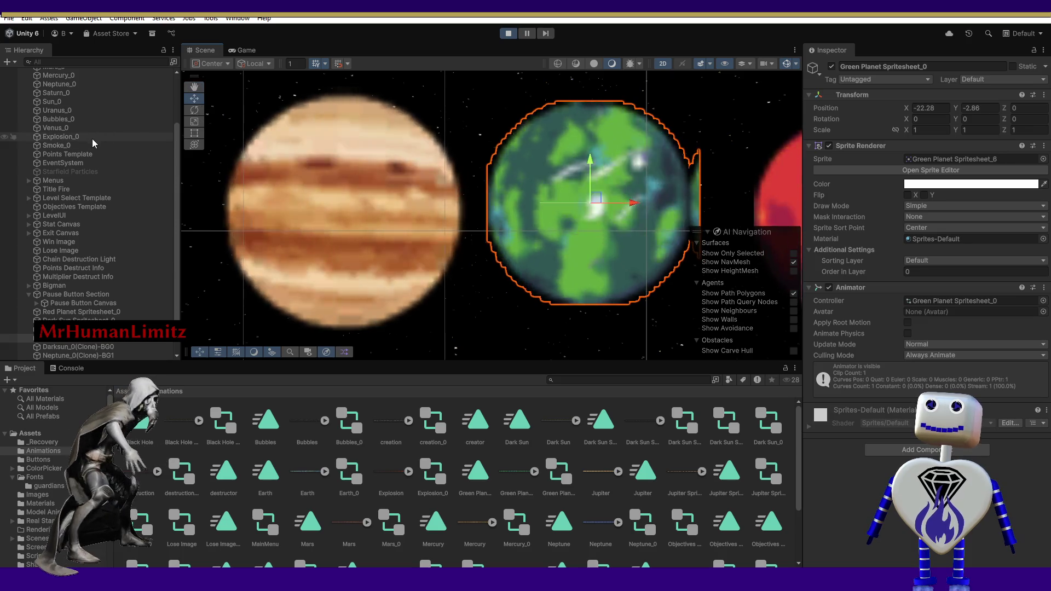
pyautogui.scroll(3, 177, 87)
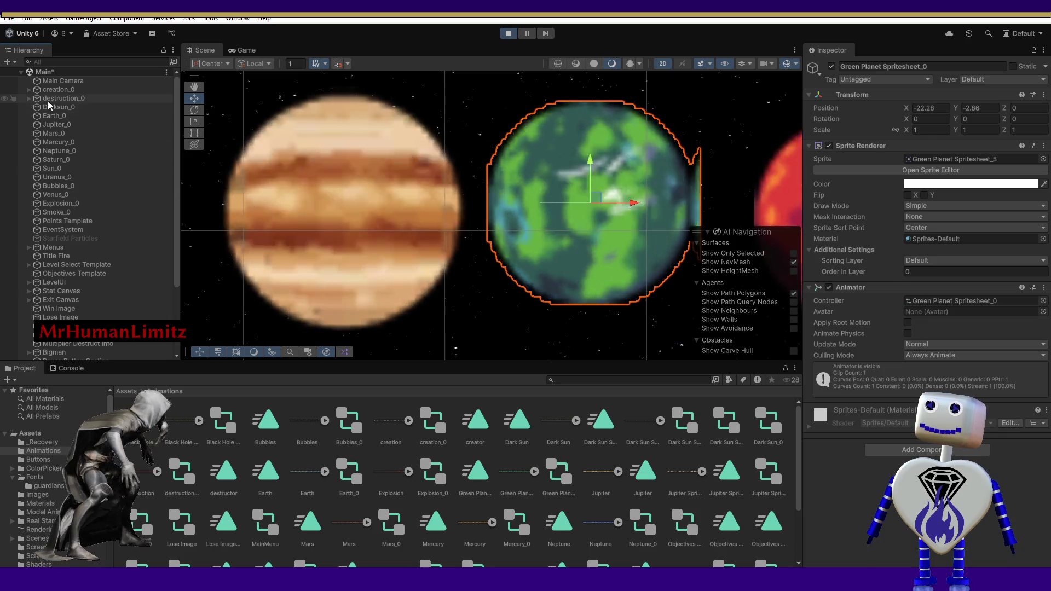
pyautogui.click(244, 50)
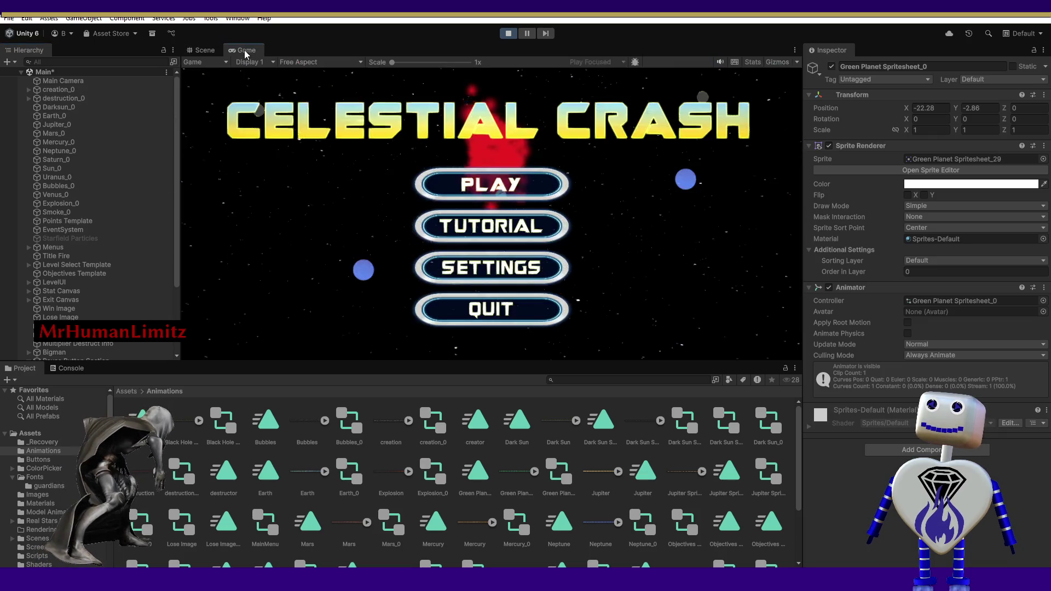
pyautogui.click(186, 51)
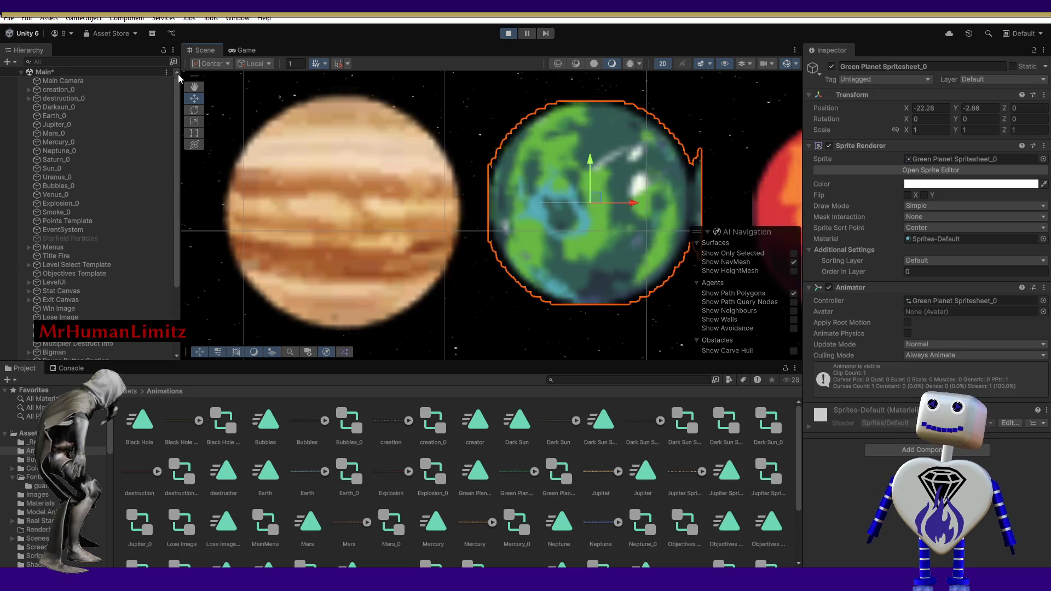
pyautogui.doubleClick(61, 80)
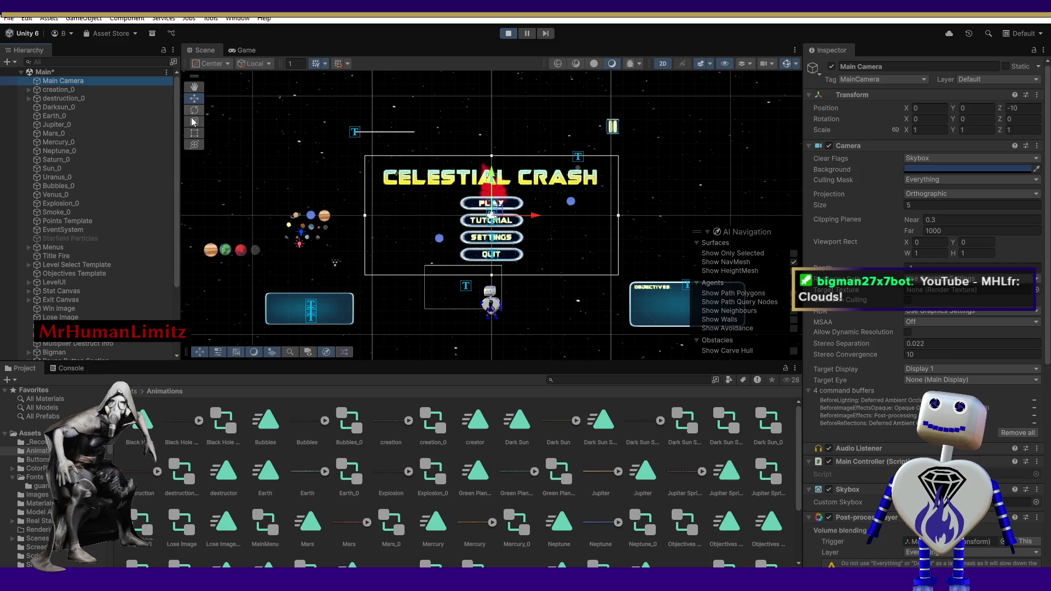
pyautogui.moveTo(196, 217)
pyautogui.mouseDown()
pyautogui.moveTo(276, 265)
pyautogui.moveTo(424, 211)
pyautogui.mouseUp()
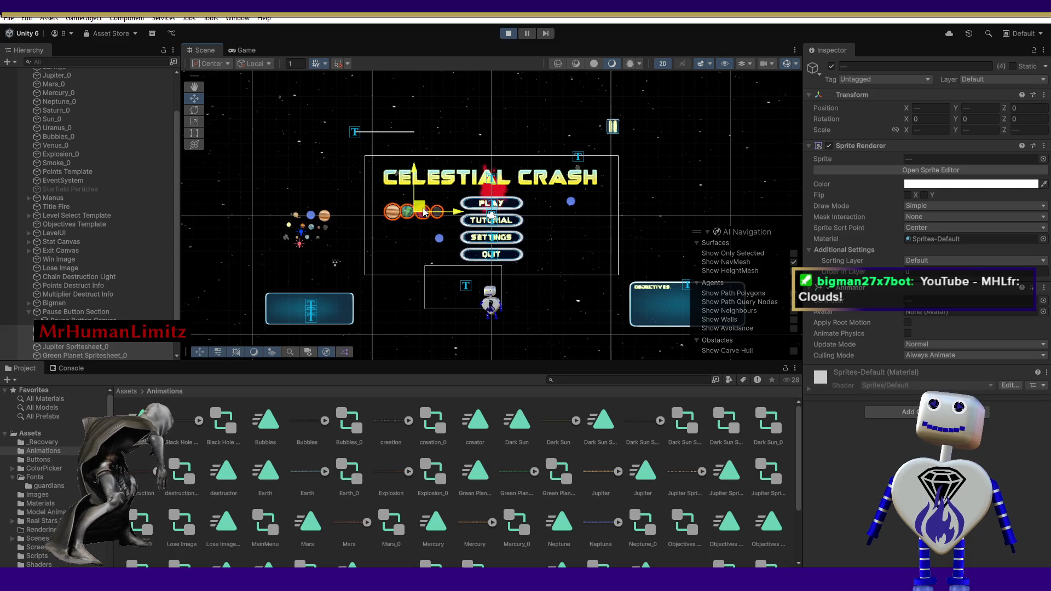
# View the running title menu in the Game view with Jupiter, green, red planets and dark sun.
pyautogui.click(239, 51)
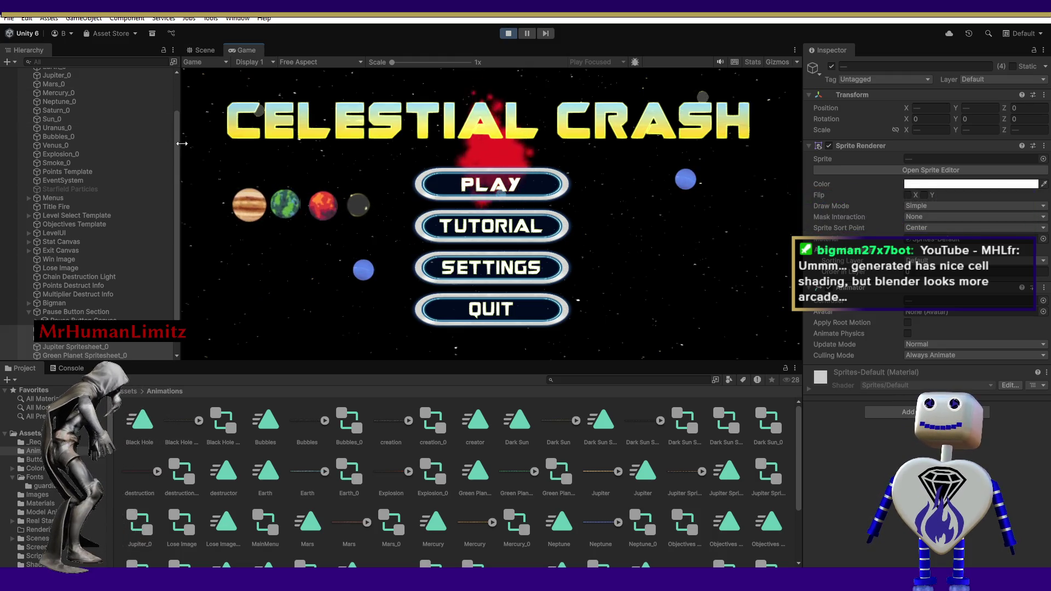
pyautogui.scroll(3, 178, 155)
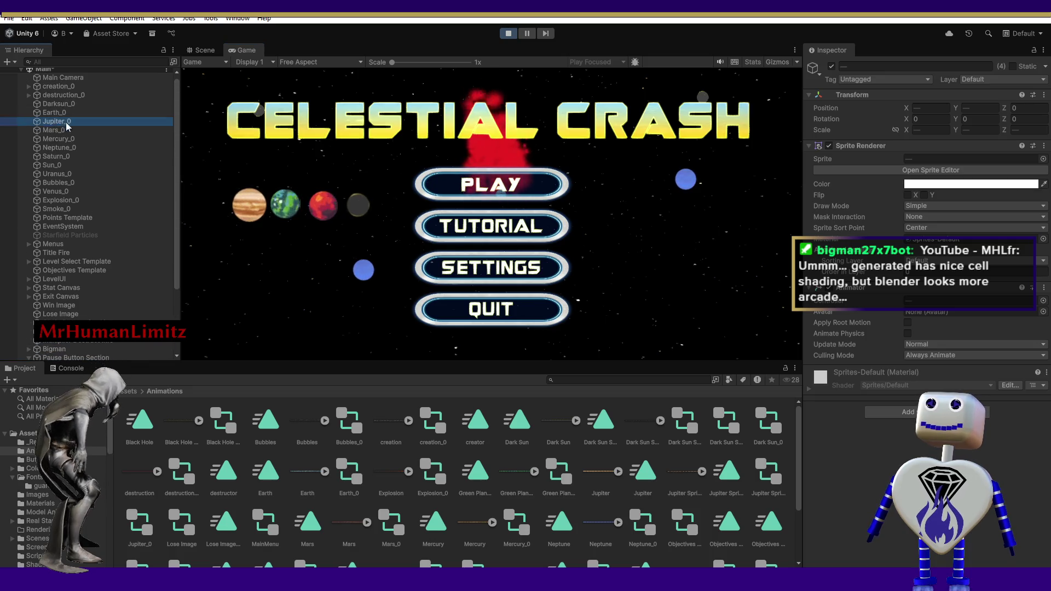
# Stop the game, then move the Jupiter_0 sprite next to the other planets in the Scene.
pyautogui.click(202, 50)
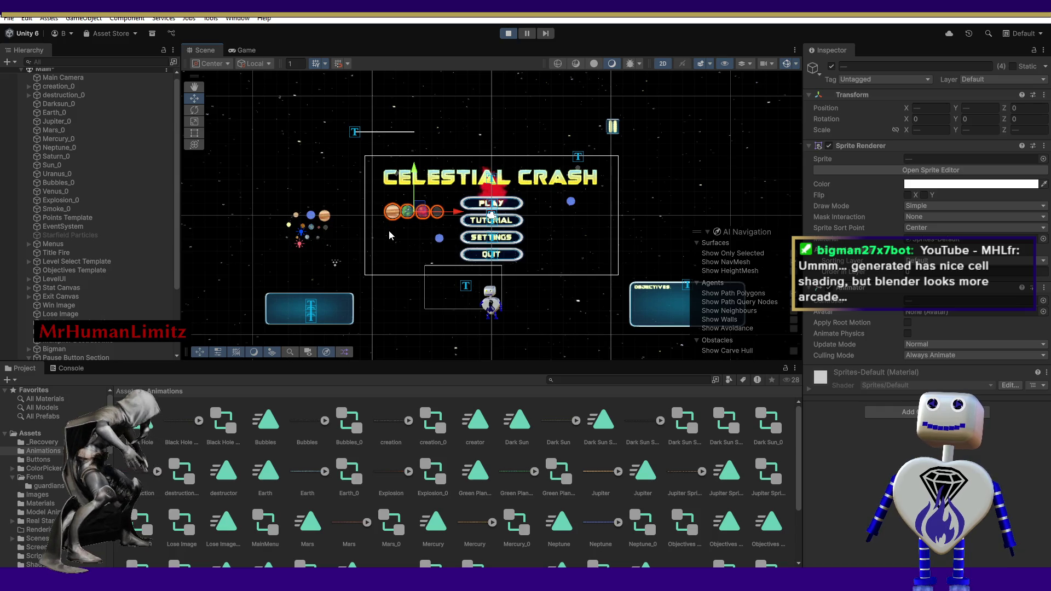
pyautogui.click(507, 35)
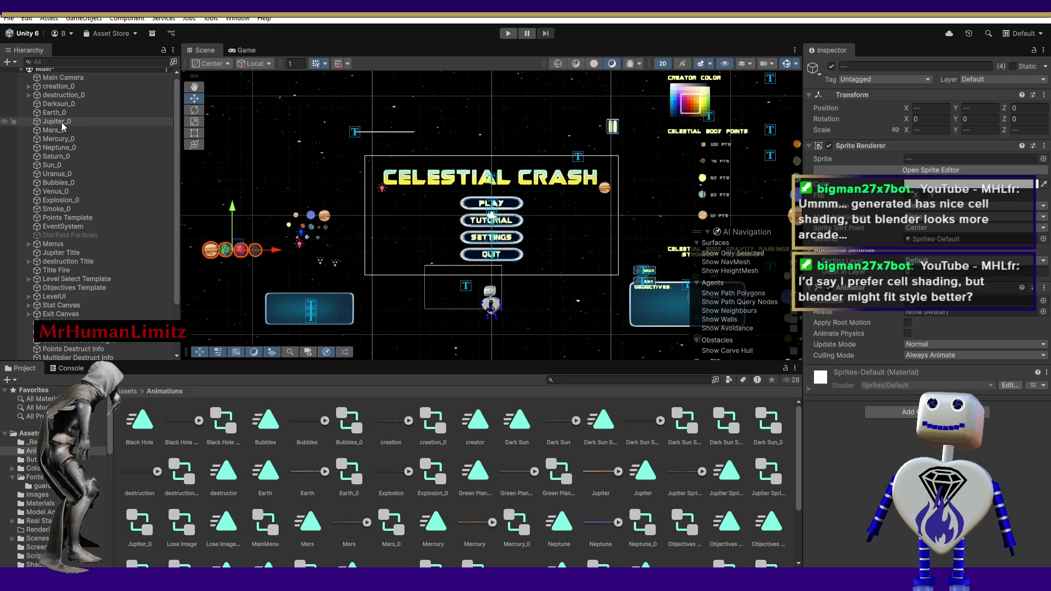
pyautogui.click(326, 217)
pyautogui.click(326, 217)
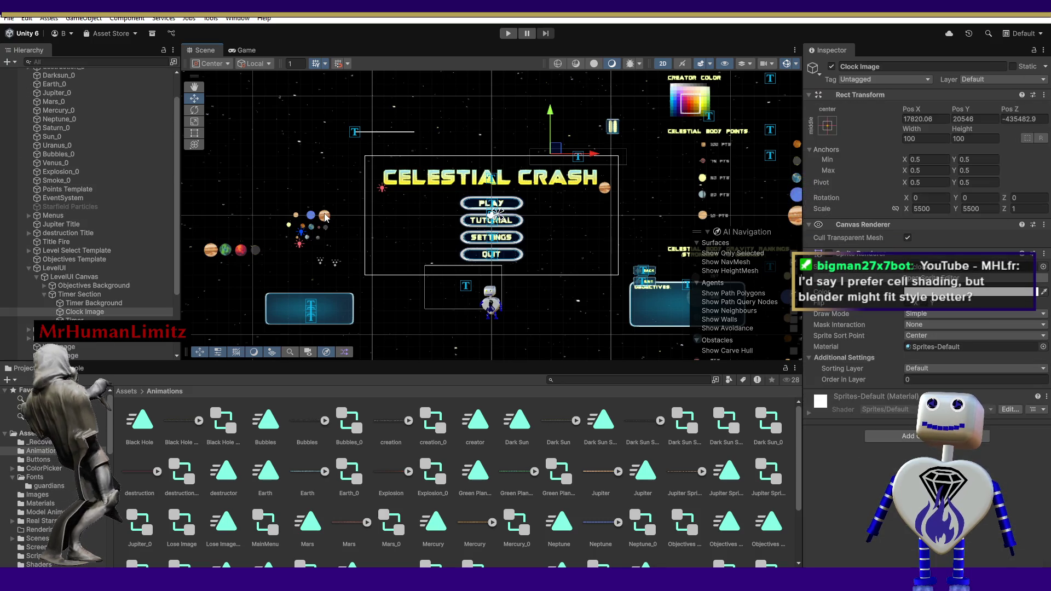
pyautogui.click(326, 217)
pyautogui.click(344, 226)
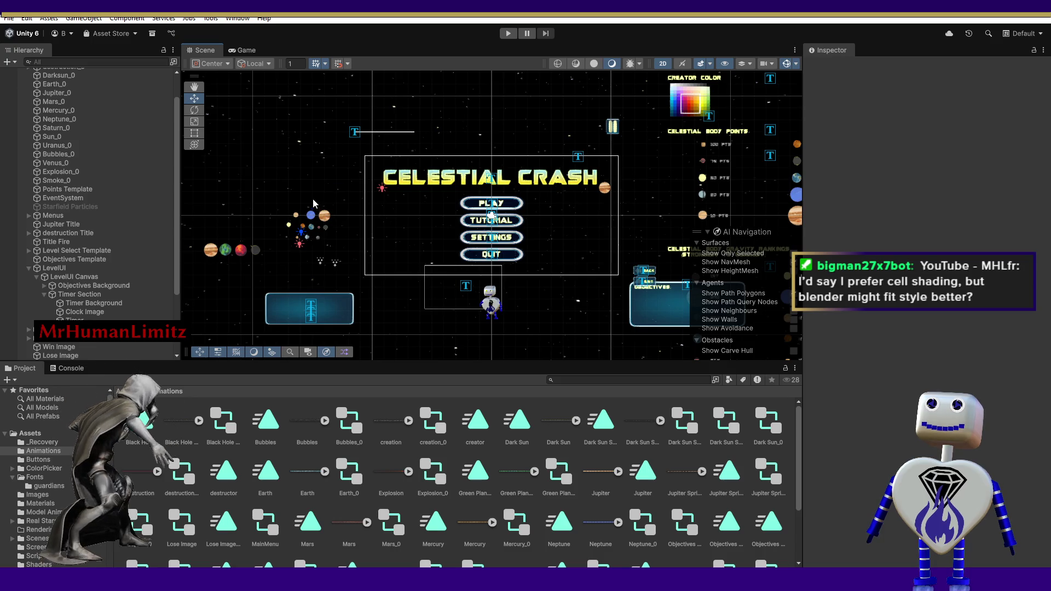
pyautogui.click(324, 215)
pyautogui.moveTo(331, 216)
pyautogui.mouseDown()
pyautogui.moveTo(250, 206)
pyautogui.moveTo(219, 271)
pyautogui.moveTo(200, 250)
pyautogui.mouseUp()
# Move all five planet sprites together beside the menu buttons and preview them in the Game view.
pyautogui.moveTo(266, 268); pyautogui.dragTo(181, 202)
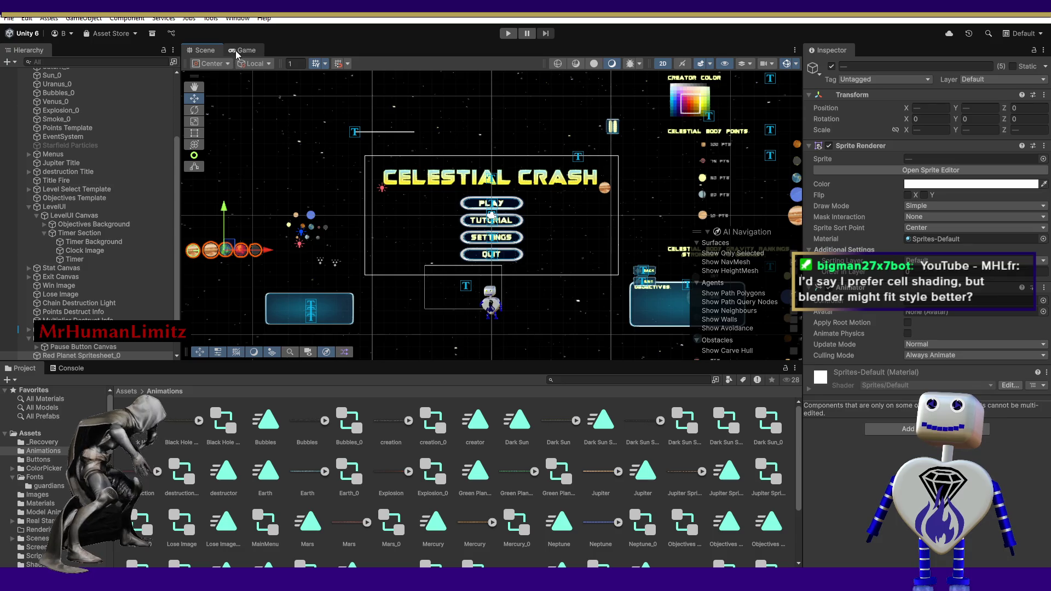
pyautogui.moveTo(231, 249); pyautogui.dragTo(422, 219)
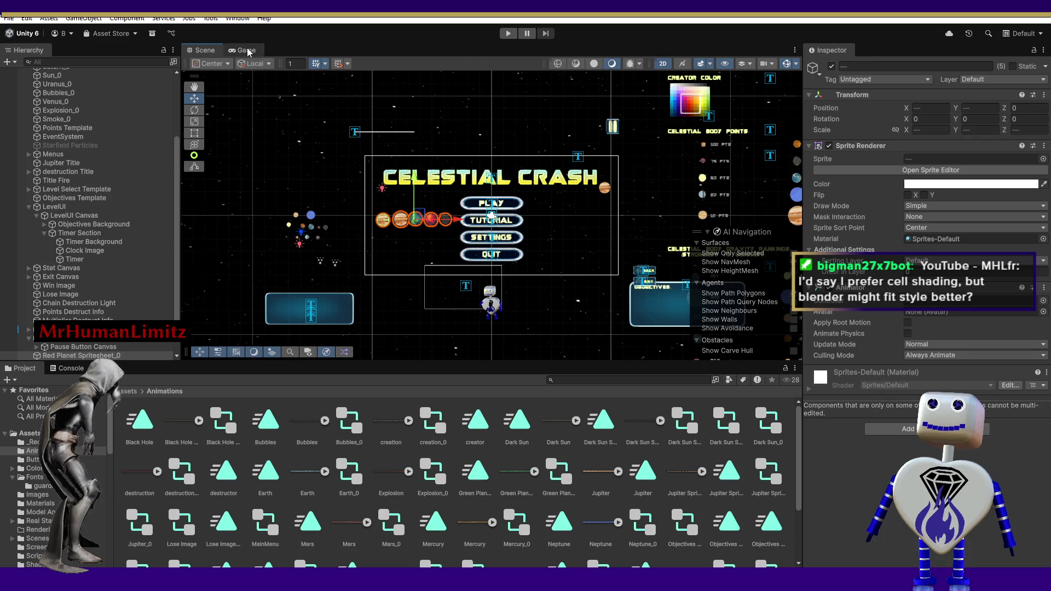
pyautogui.click(244, 50)
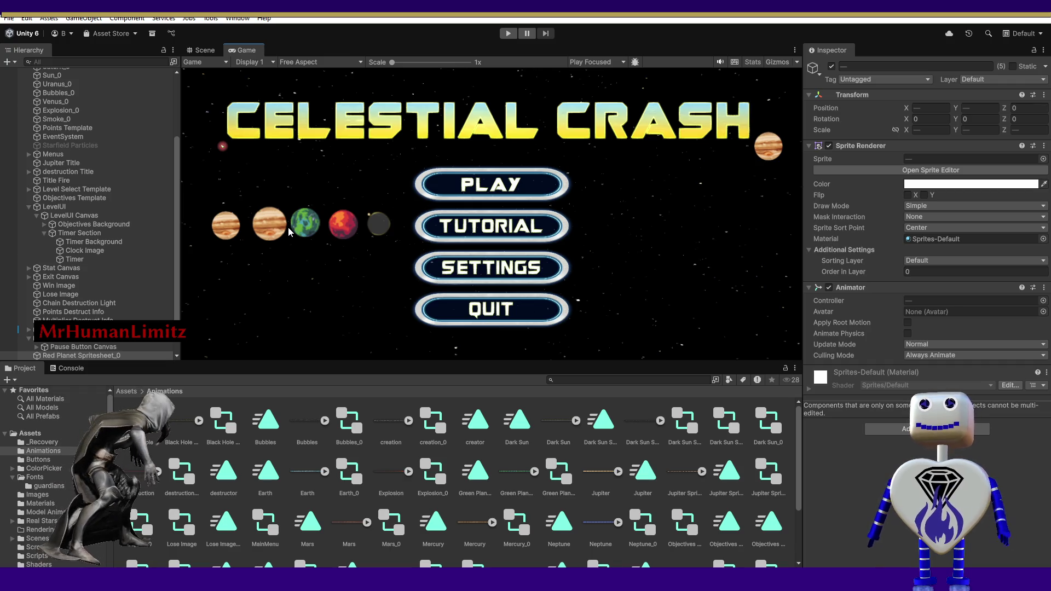
# Enter Play mode to test the five-planet title menu, then switch to the web browser.
pyautogui.click(508, 34)
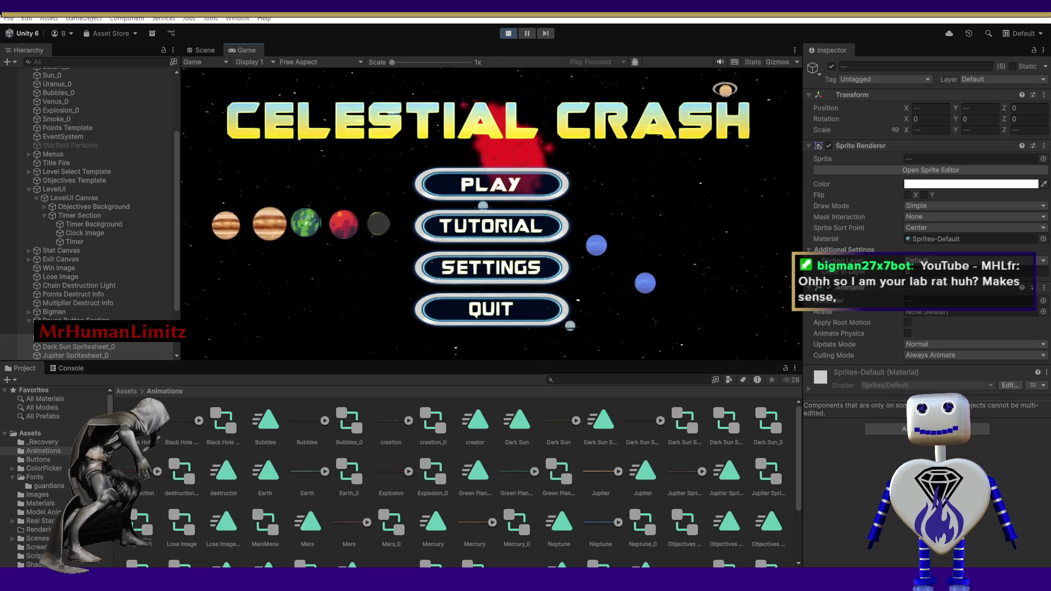
pyautogui.hotkey('alt', 'Tab')
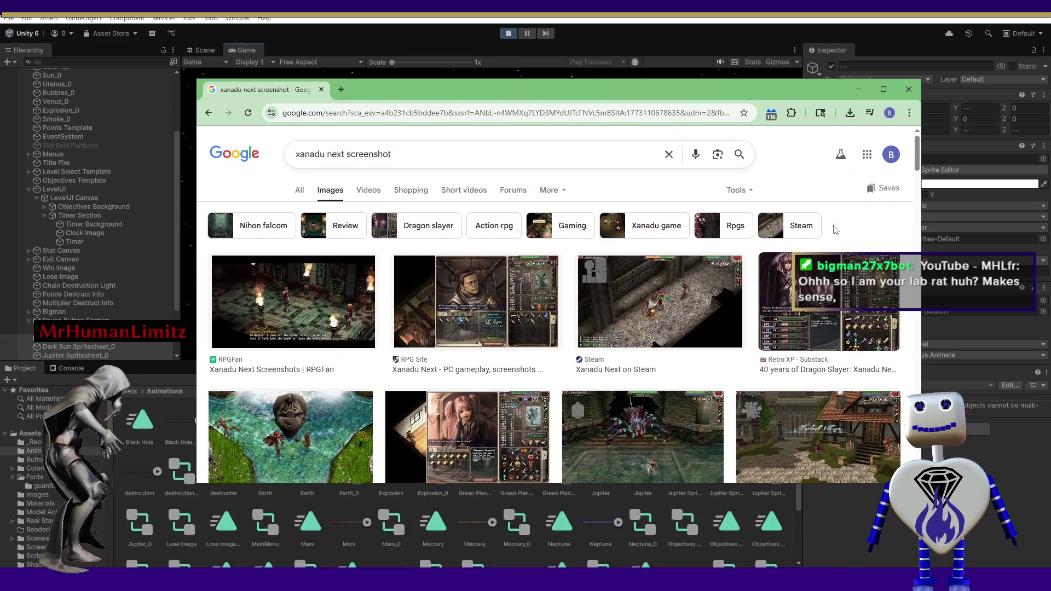
pyautogui.click(882, 89)
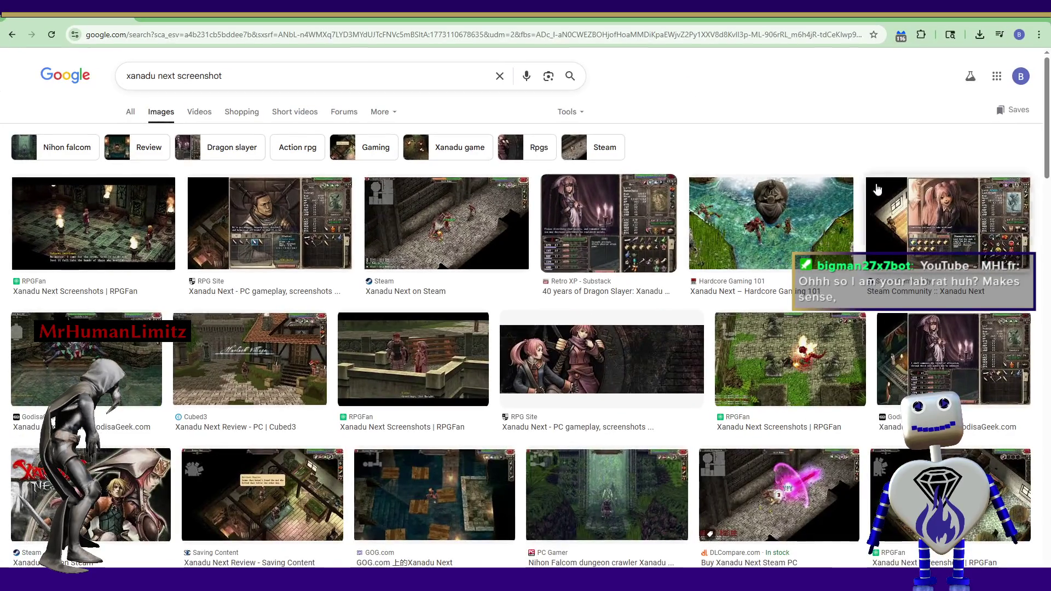
pyautogui.click(133, 243)
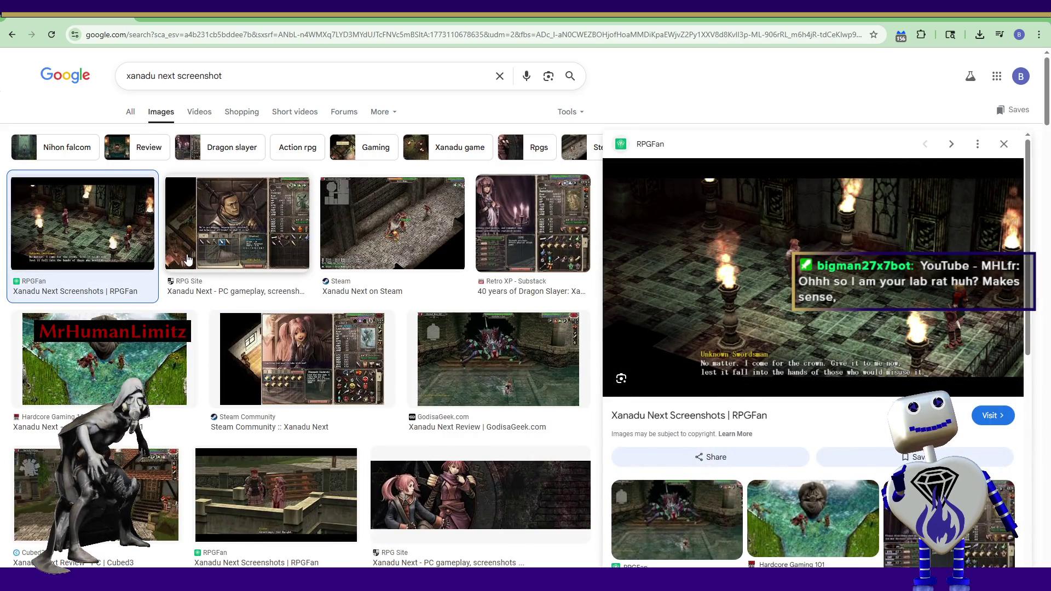
pyautogui.click(209, 255)
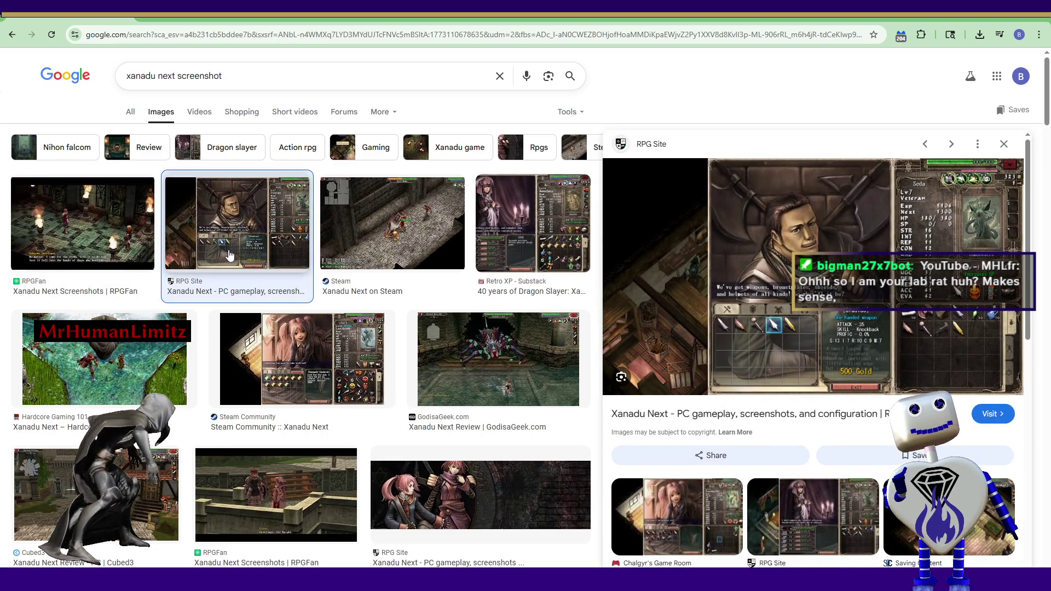
pyautogui.click(398, 251)
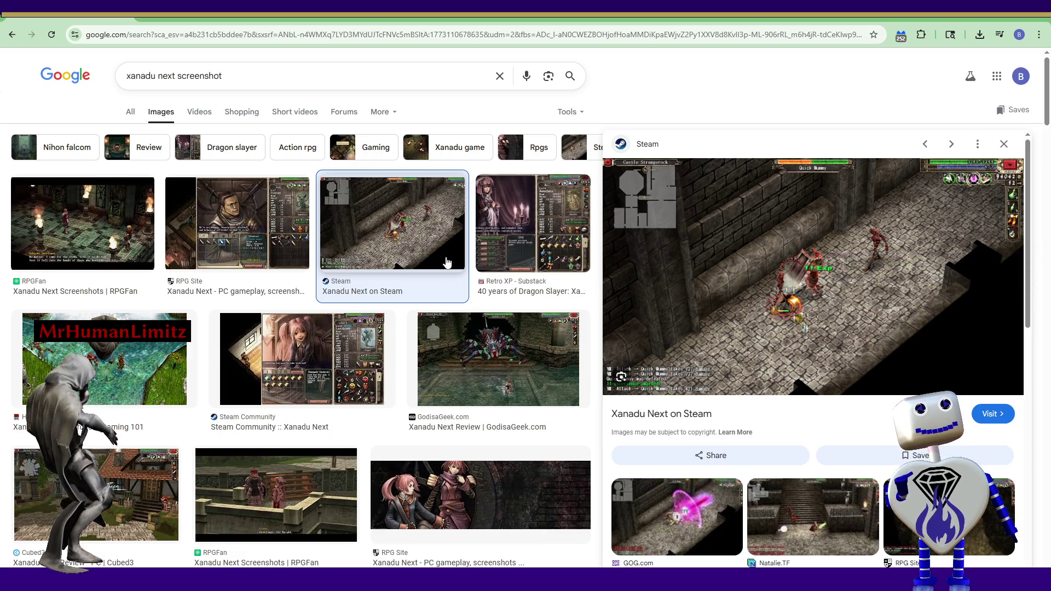
pyautogui.click(542, 244)
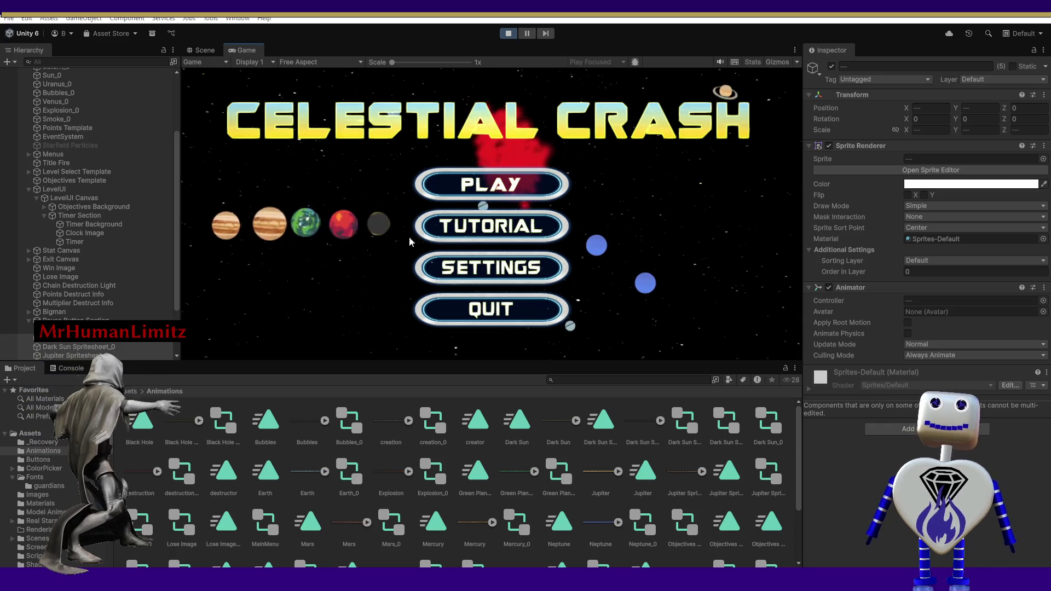
# Exit Play mode so the Game view shows the static Celestial Crash title and four buttons.
pyautogui.click(205, 50)
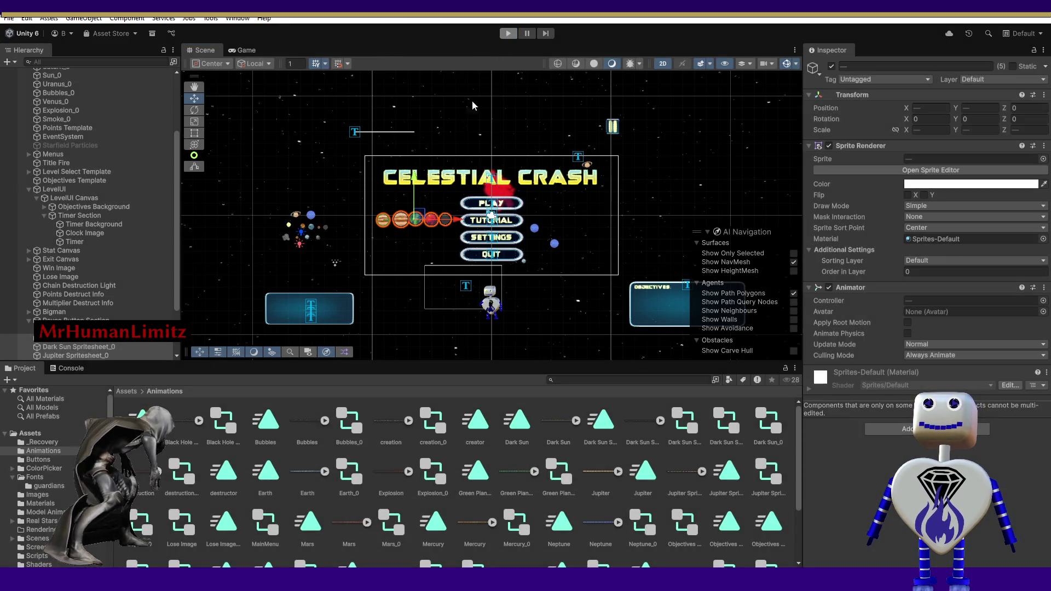
# In the Scene view, box-select the four planet sprites left of the menu and delete them.
pyautogui.click(202, 51)
pyautogui.click(292, 216)
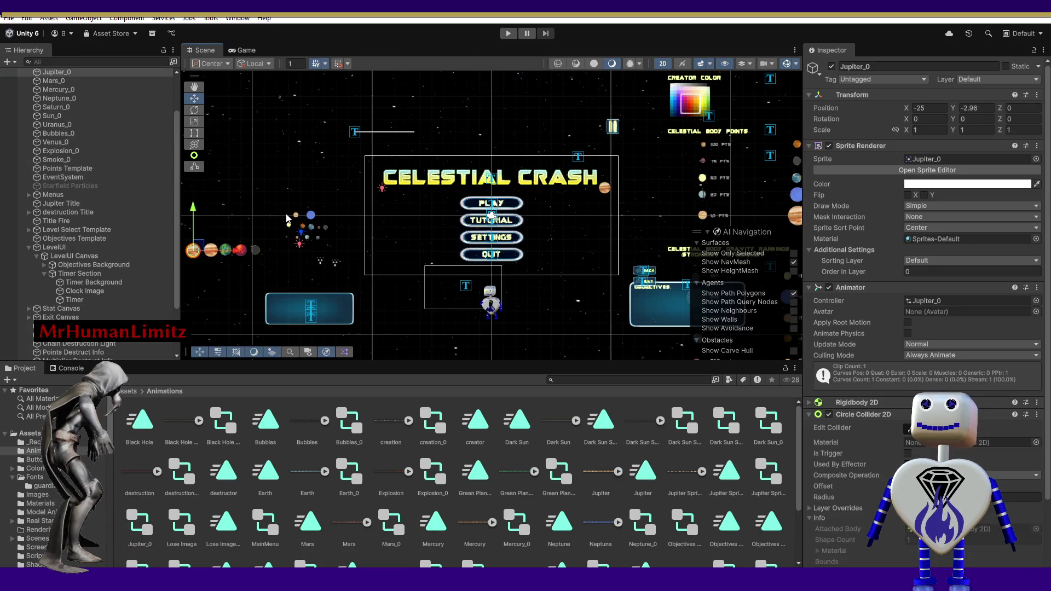
pyautogui.moveTo(198, 218); pyautogui.dragTo(268, 277)
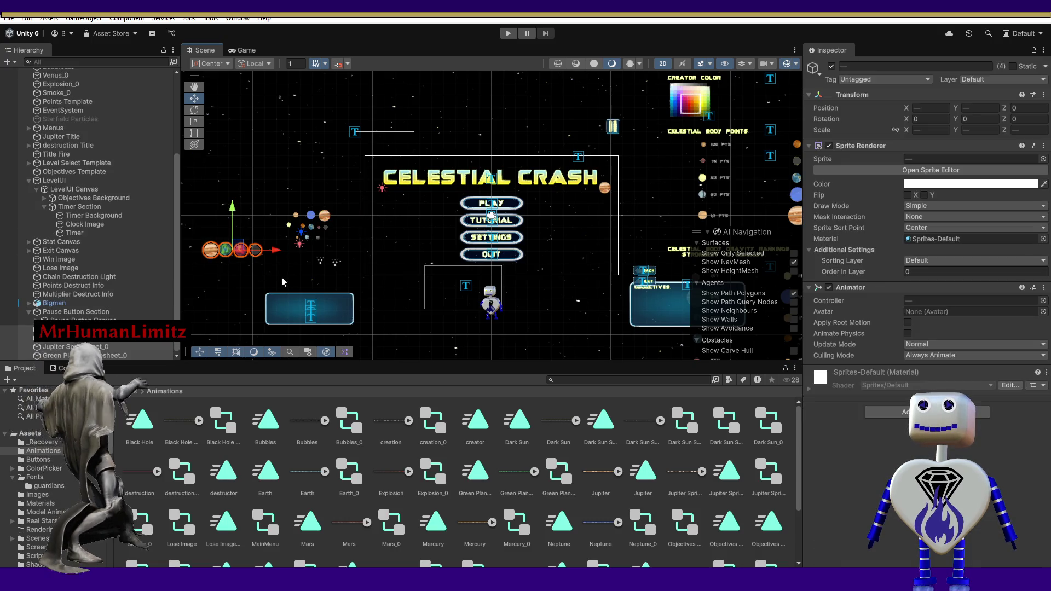
pyautogui.press('Delete')
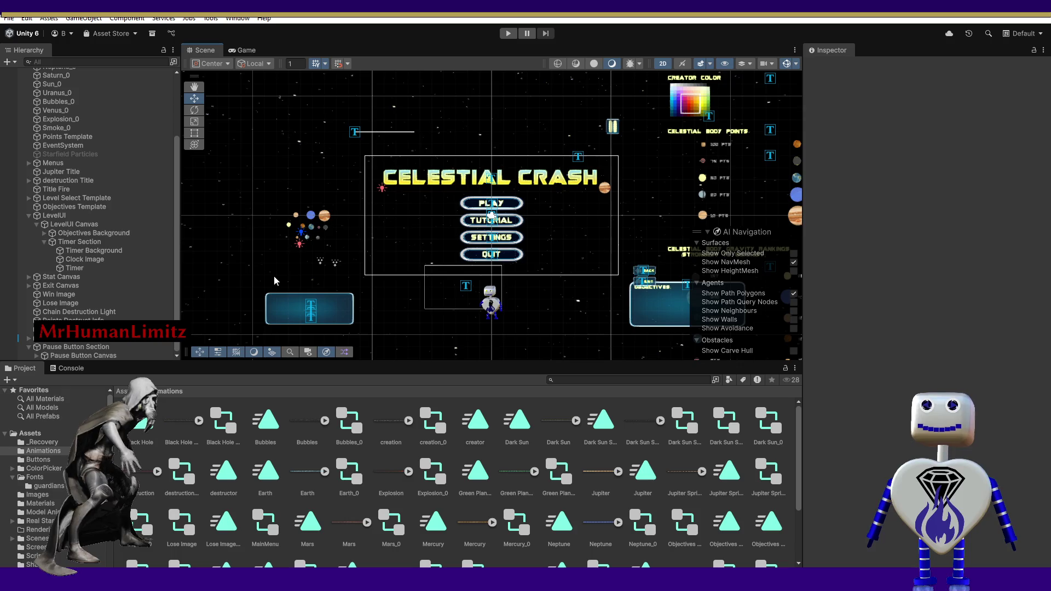
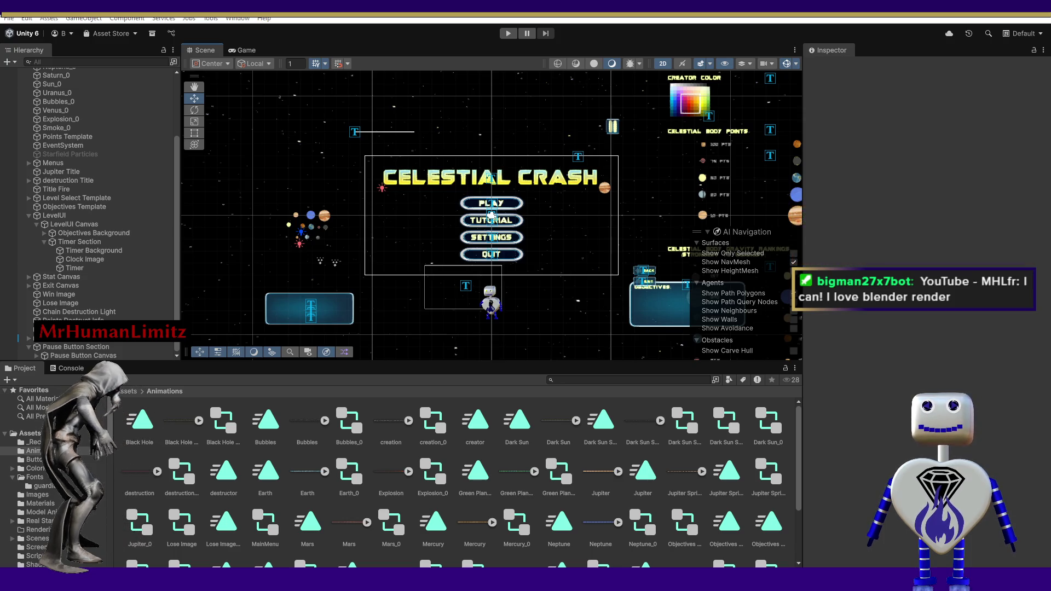
# Switch from the Unity editor to the Blender window.
pyautogui.hotkey('alt', 'Tab')
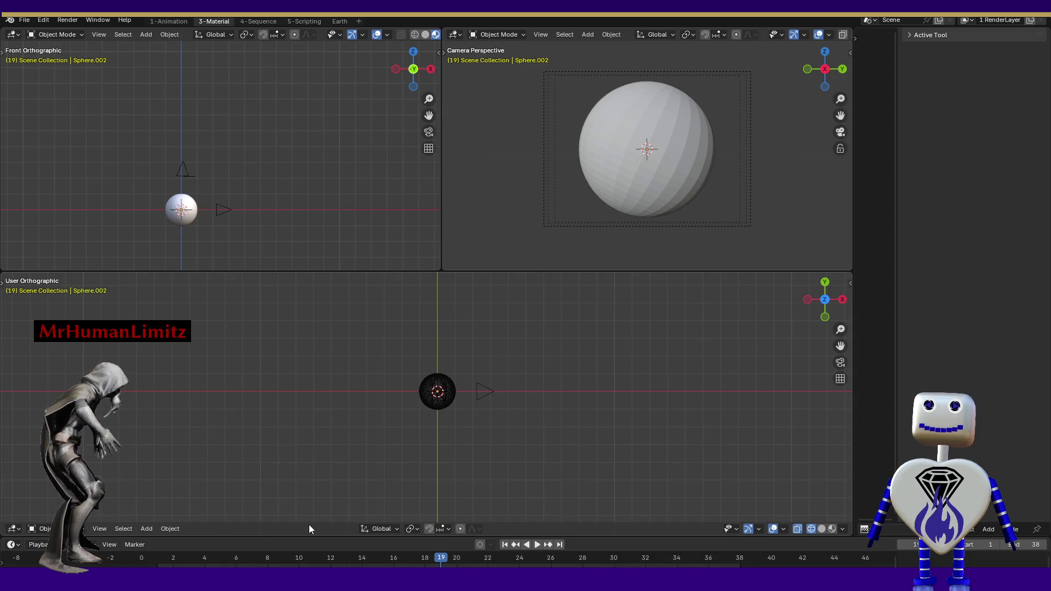
# Enlarge the timeline and select the planet Sphere.002 among the overlapping spheres.
pyautogui.moveTo(307, 535); pyautogui.dragTo(317, 438)
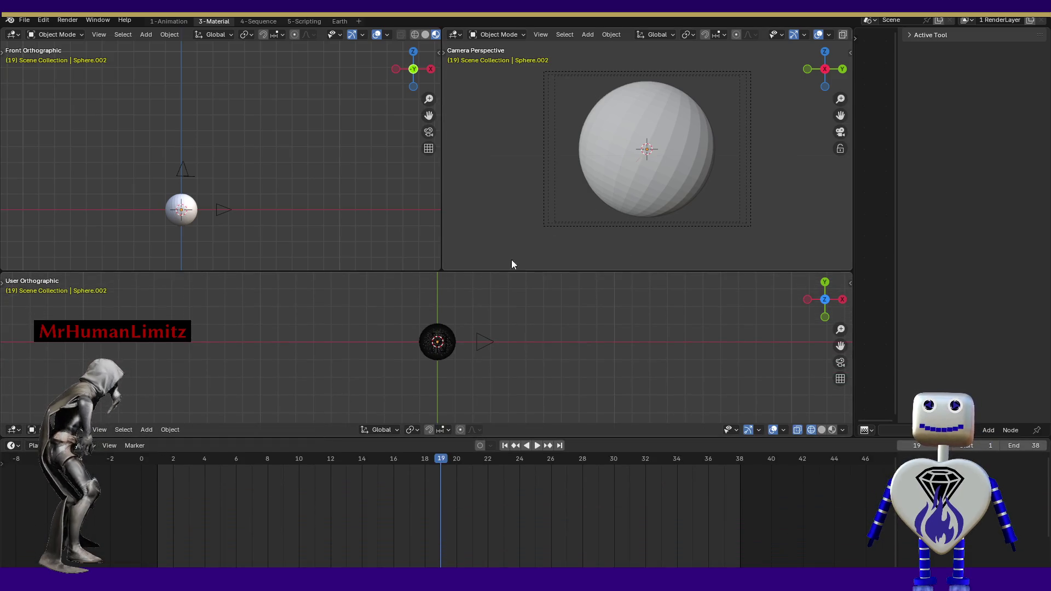
pyautogui.click(613, 173)
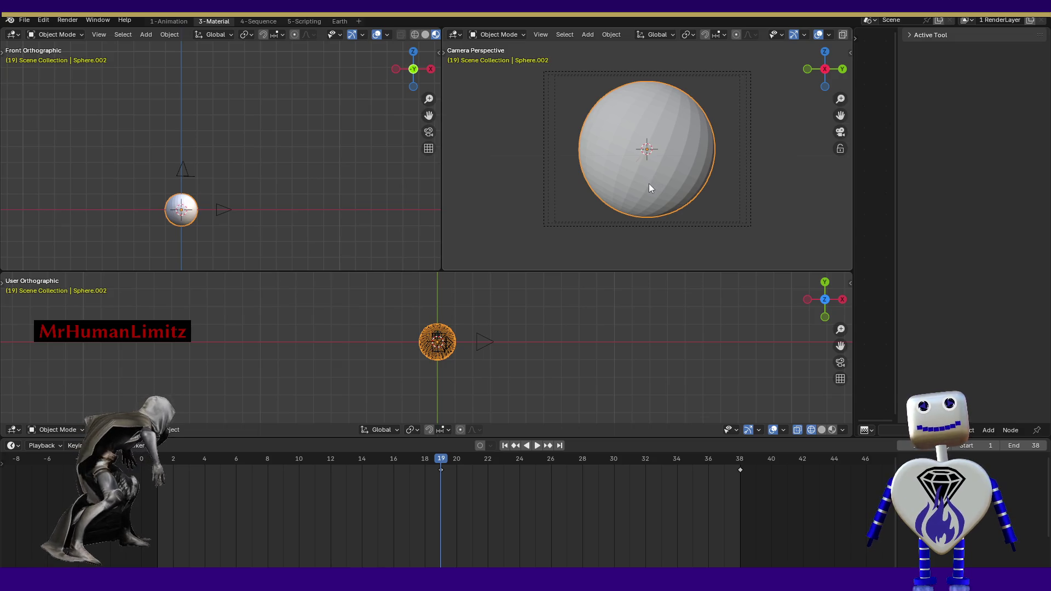
pyautogui.click(652, 183)
pyautogui.click(651, 183)
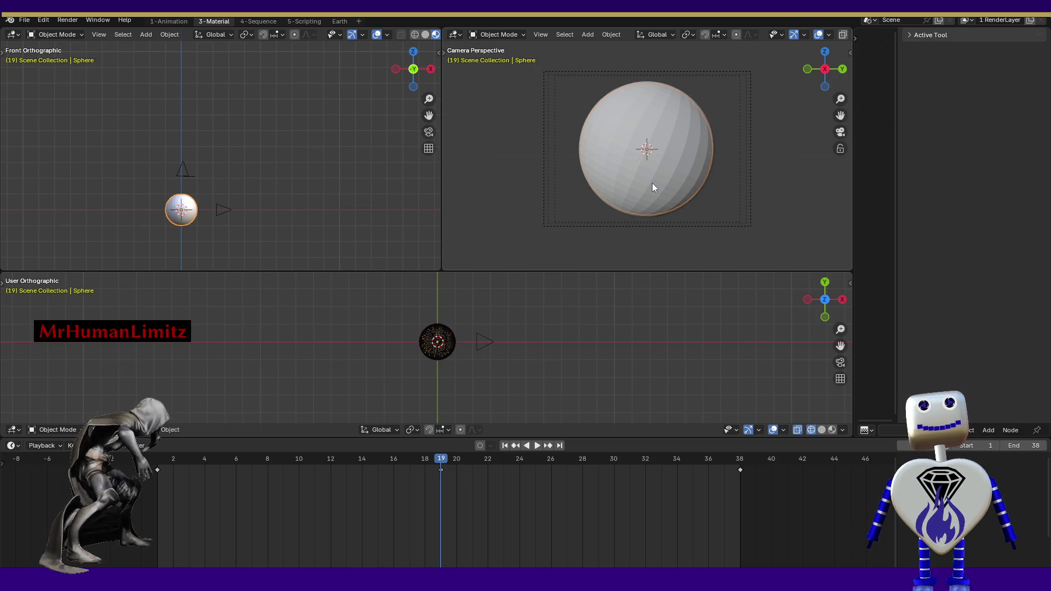
pyautogui.click(652, 183)
pyautogui.click(652, 182)
pyautogui.click(652, 182)
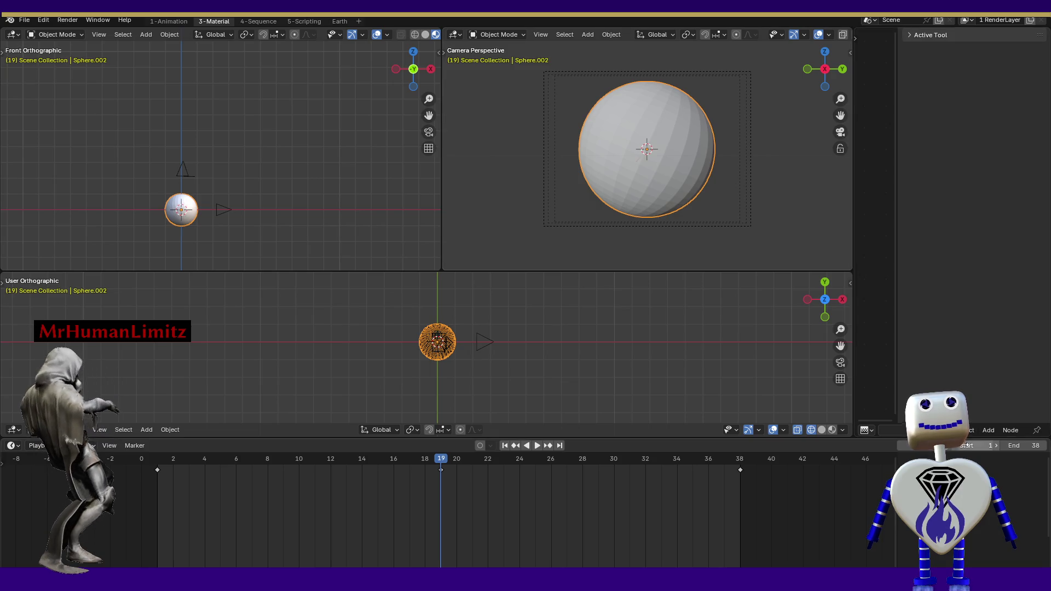
# Switch to the Earth workspace showing the Z Euler Rotation curves.
pyautogui.click(906, 35)
pyautogui.click(905, 35)
pyautogui.click(869, 431)
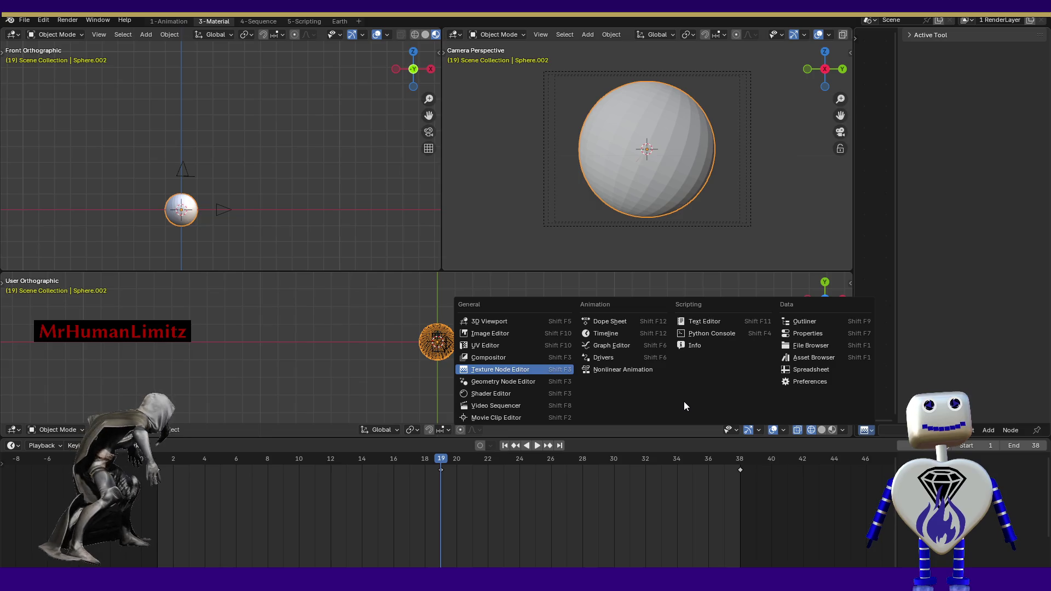
pyautogui.doubleClick(339, 21)
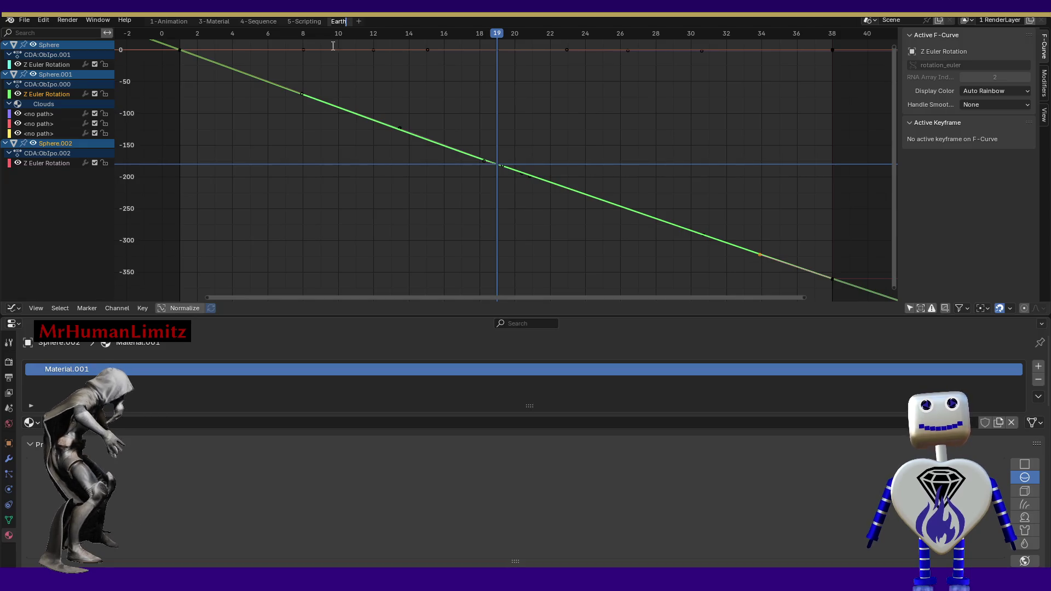
pyautogui.press('Return')
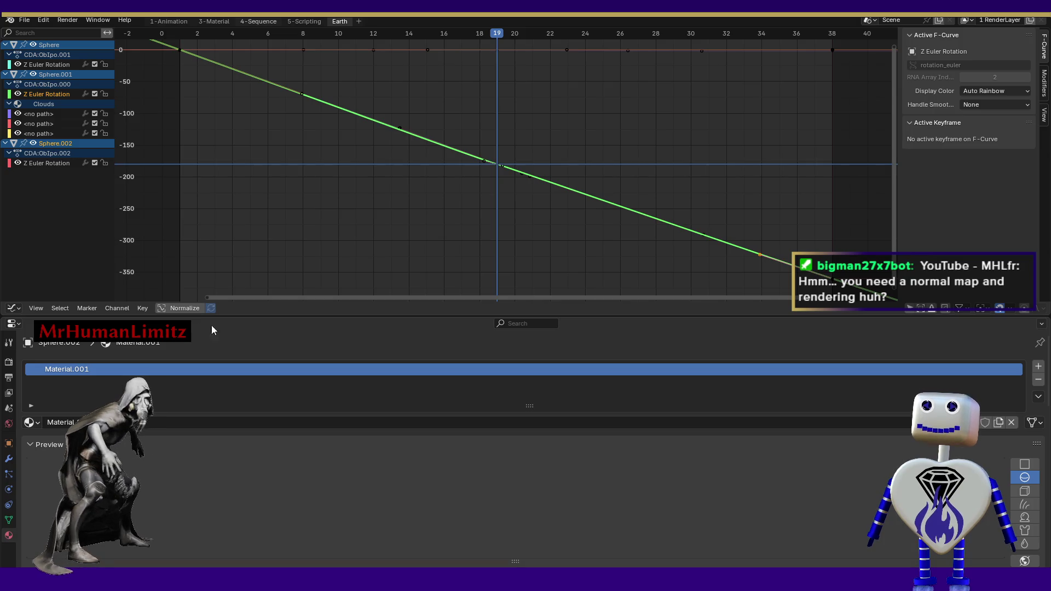
pyautogui.hotkey('ctrl', 'pageup')
pyautogui.hotkey('ctrl', 'pageup')
pyautogui.hotkey('ctrl', 'pageup')
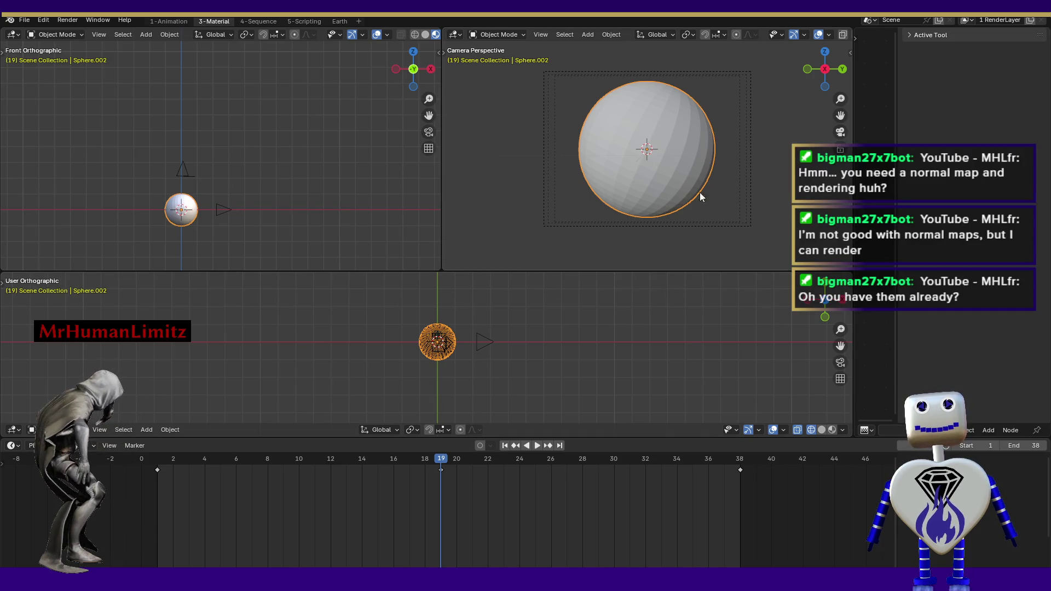
# Try the lower area as a UV Editor, then revert it to a 3D Viewport.
pyautogui.click(14, 430)
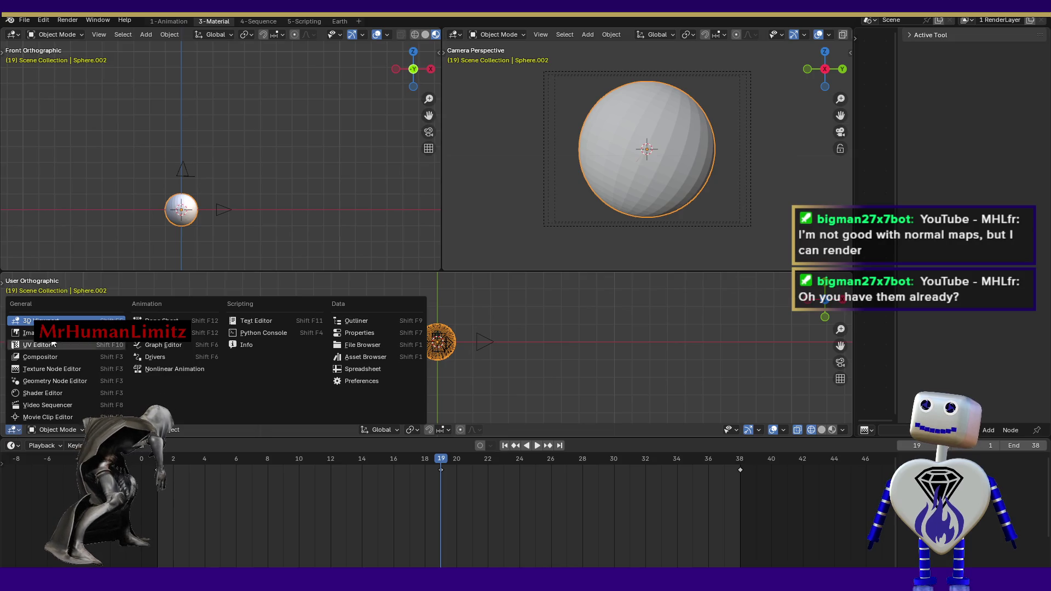
pyautogui.click(49, 346)
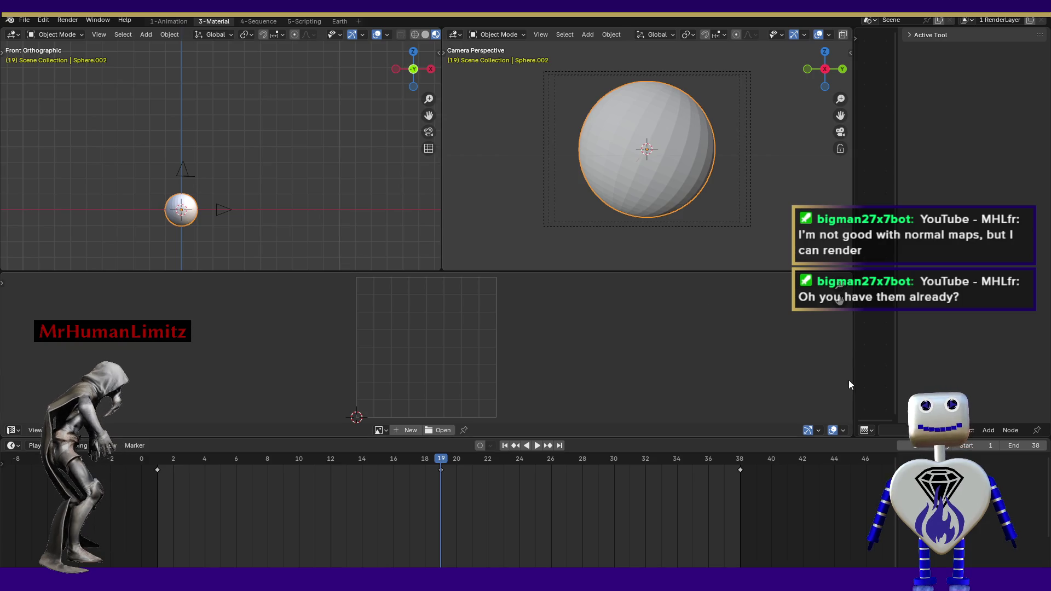
pyautogui.click(13, 430)
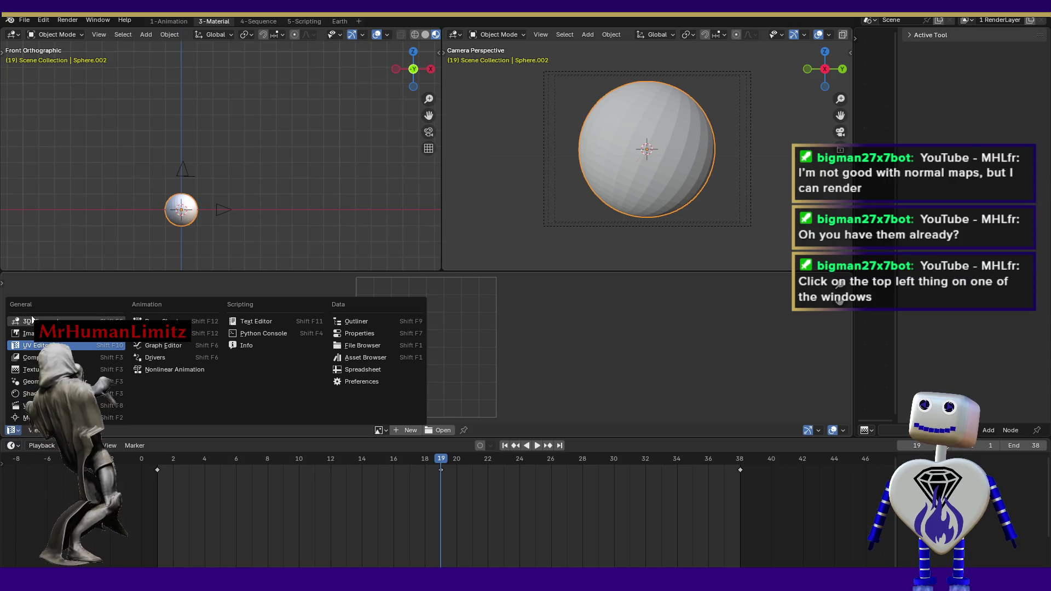
pyautogui.click(32, 321)
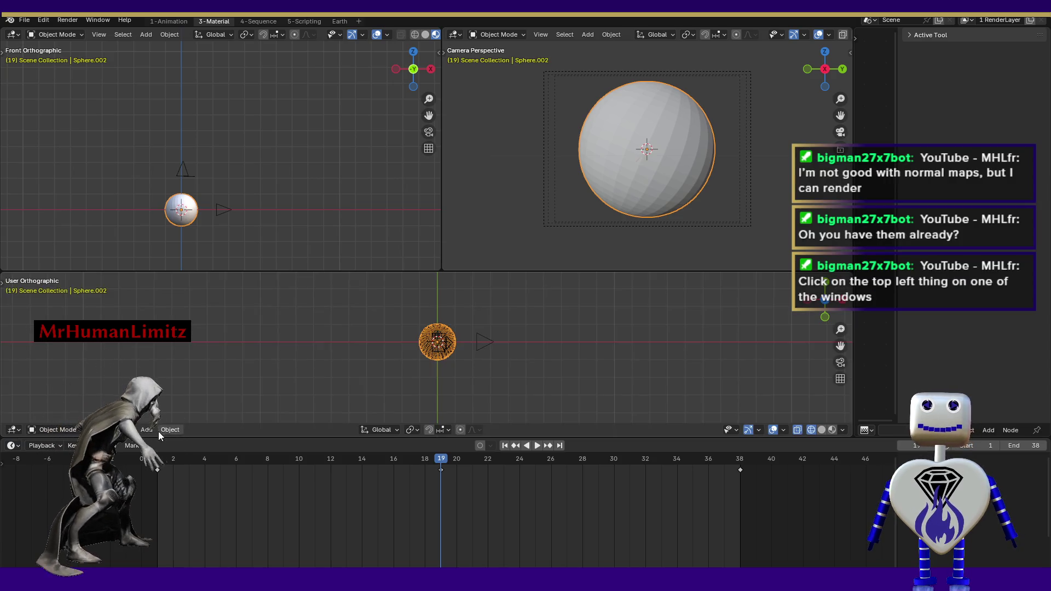
# Bring up the Add Workspace menu with its General presets.
pyautogui.click(13, 430)
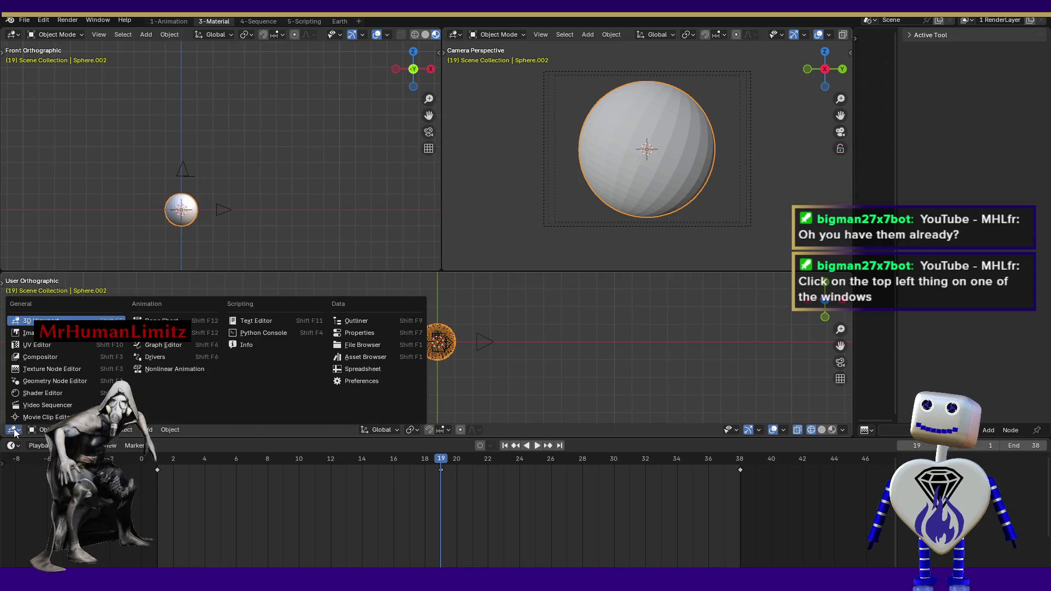
pyautogui.click(12, 446)
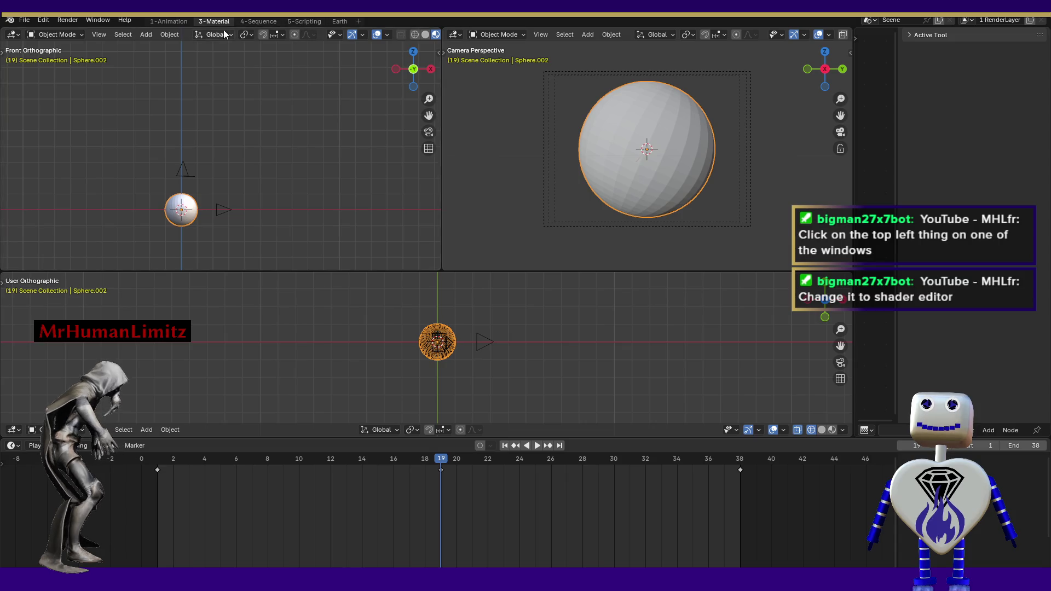
pyautogui.click(358, 22)
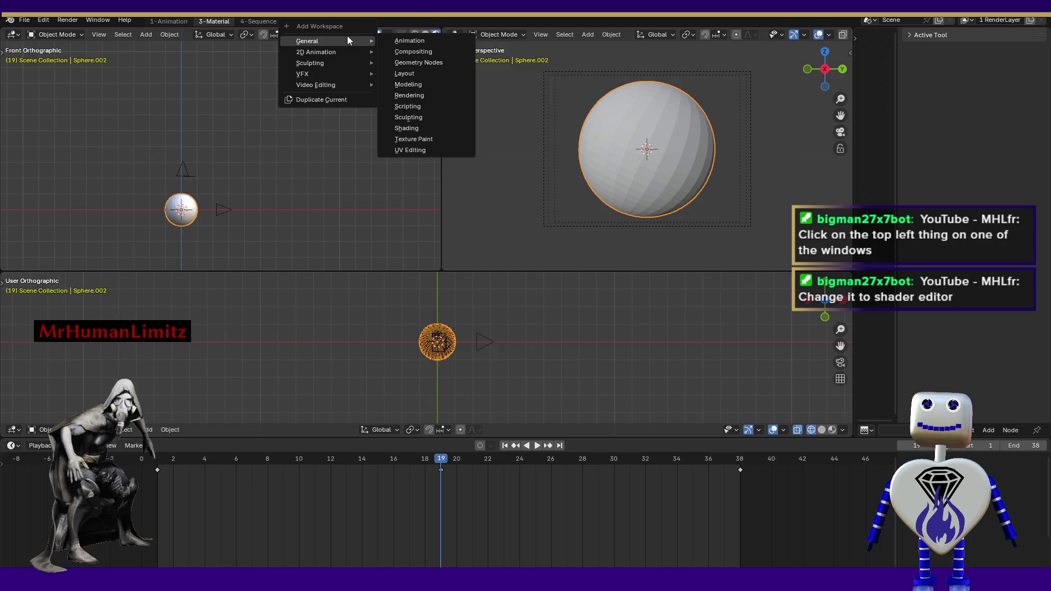
# Add a General > Shading workspace, then return from Unity to Blender.
pyautogui.click(401, 128)
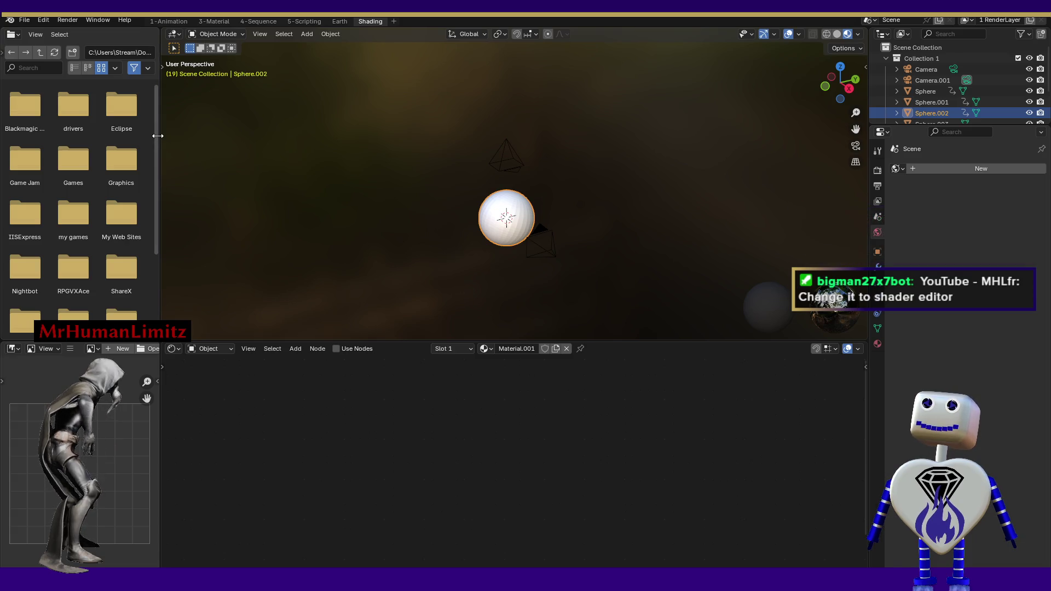
pyautogui.moveTo(156, 157)
pyautogui.mouseDown()
pyautogui.moveTo(157, 258)
pyautogui.moveTo(167, 137)
pyautogui.mouseUp()
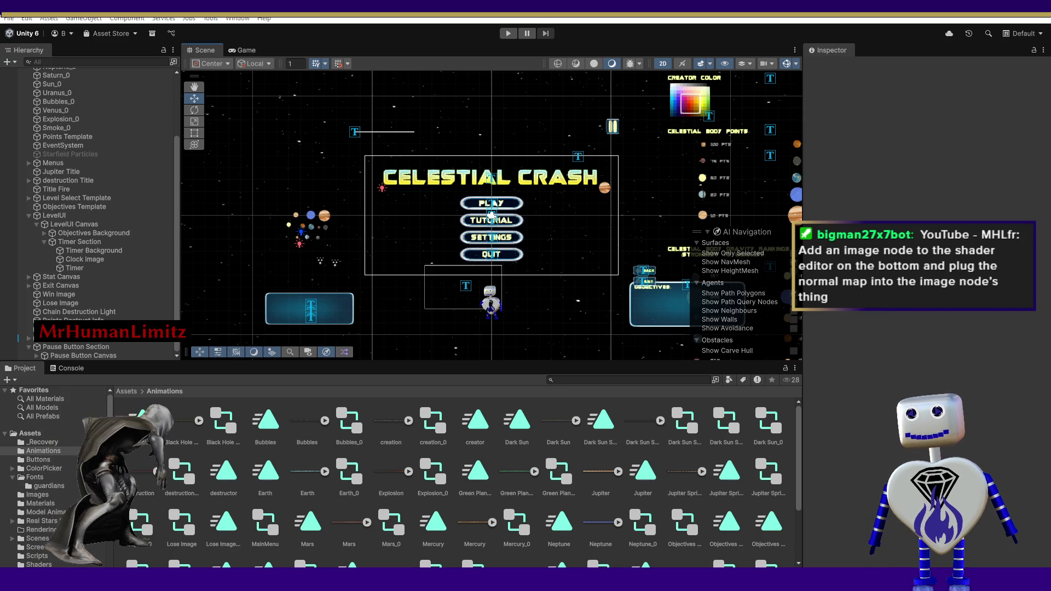
pyautogui.hotkey('alt', 'Tab')
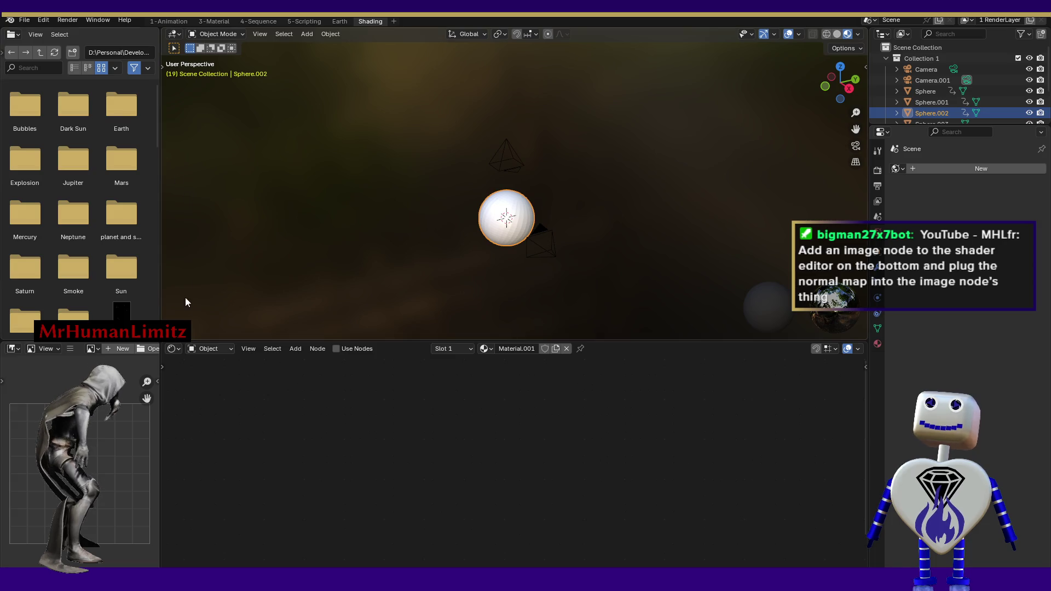
# Browse the shader editor's Add > Input node list for Material.001.
pyautogui.click(295, 348)
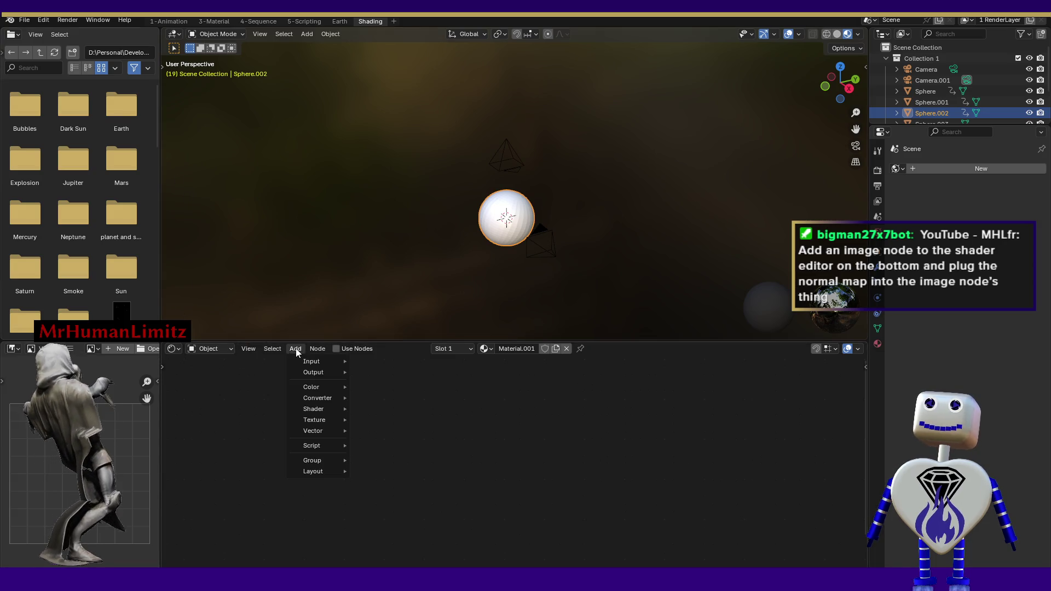
pyautogui.moveTo(321, 350)
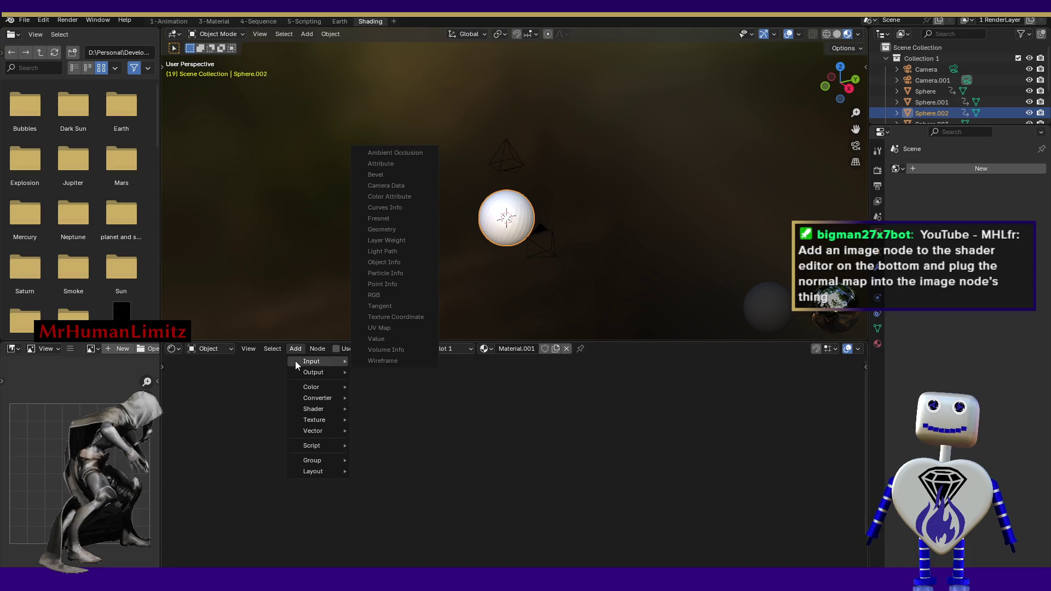
pyautogui.moveTo(296, 387)
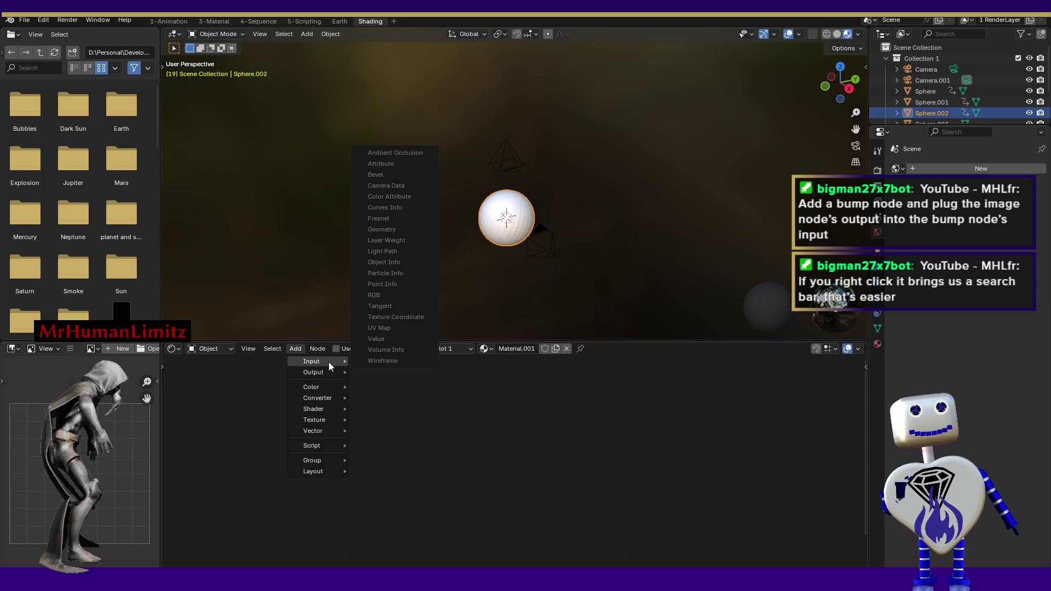
pyautogui.rightClick(472, 448)
pyautogui.rightClick(471, 448)
# Show the shader editor context menu's Add submenu with Input, Shader, Texture and Vector categories.
pyautogui.moveTo(471, 447)
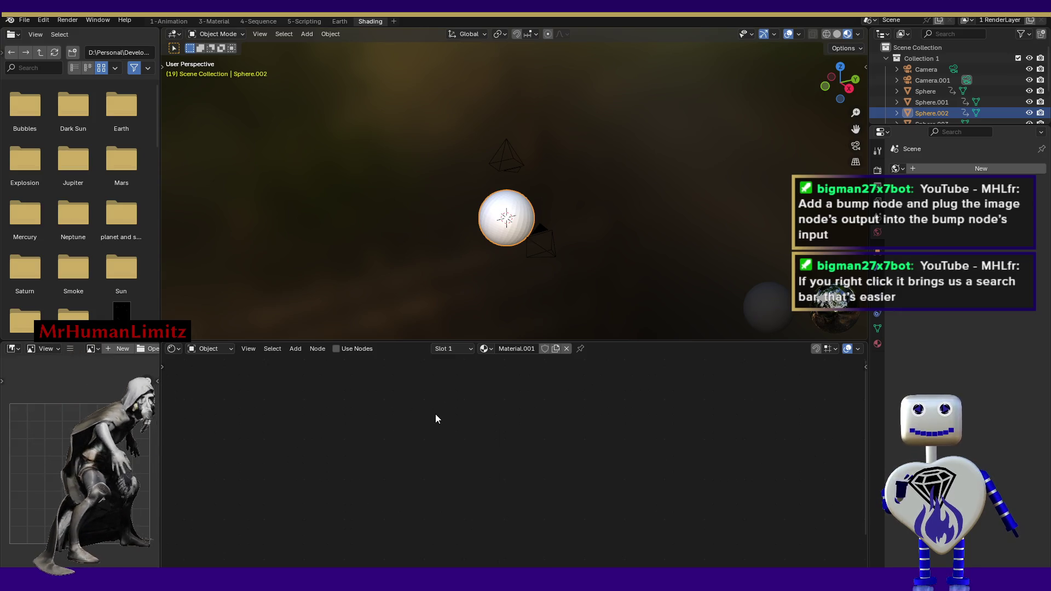
pyautogui.rightClick(419, 416)
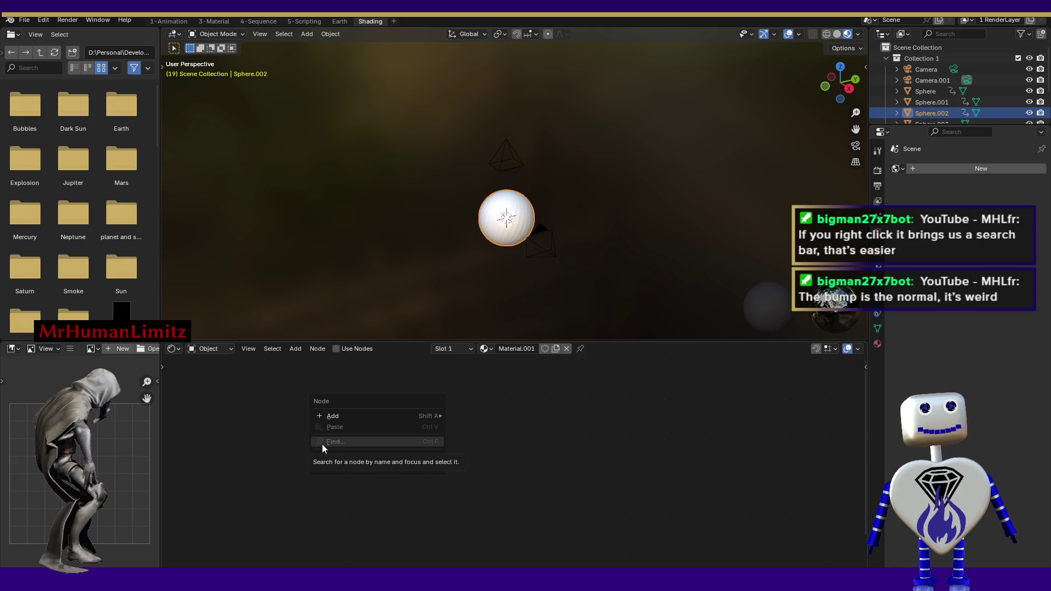
pyautogui.moveTo(340, 410)
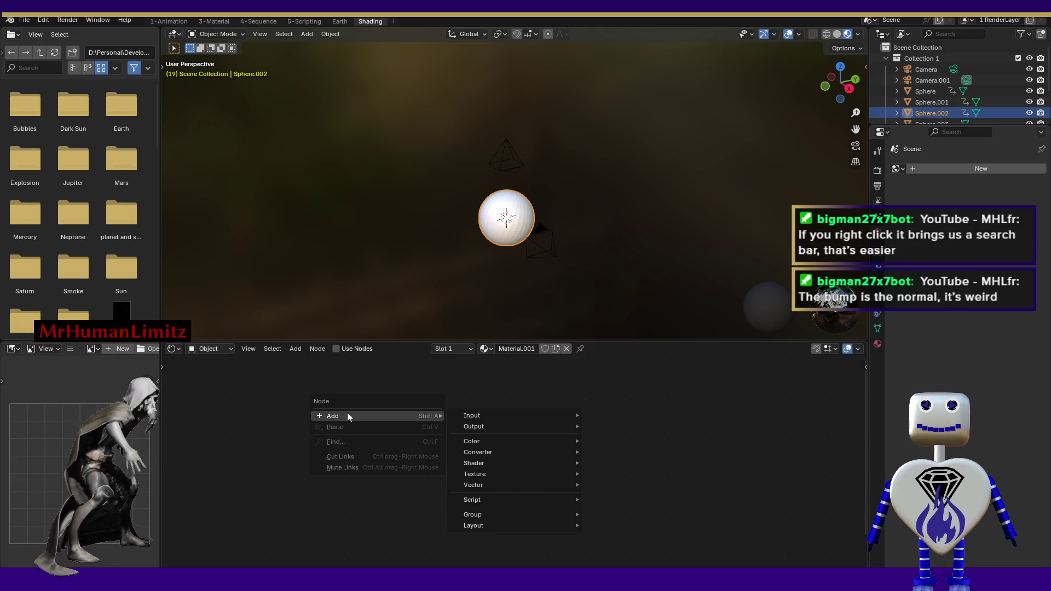
pyautogui.moveTo(504, 418)
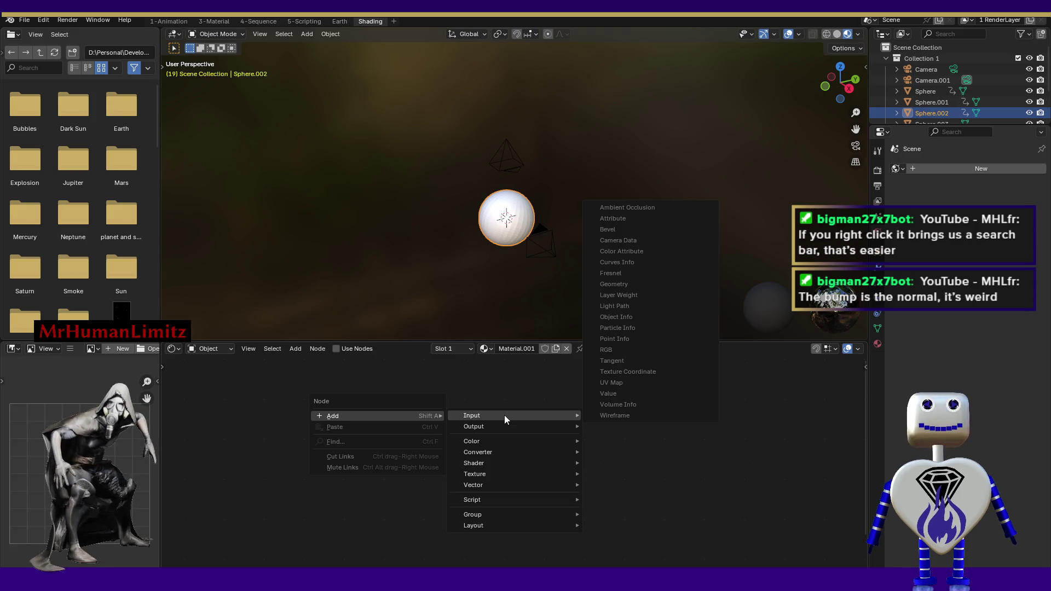